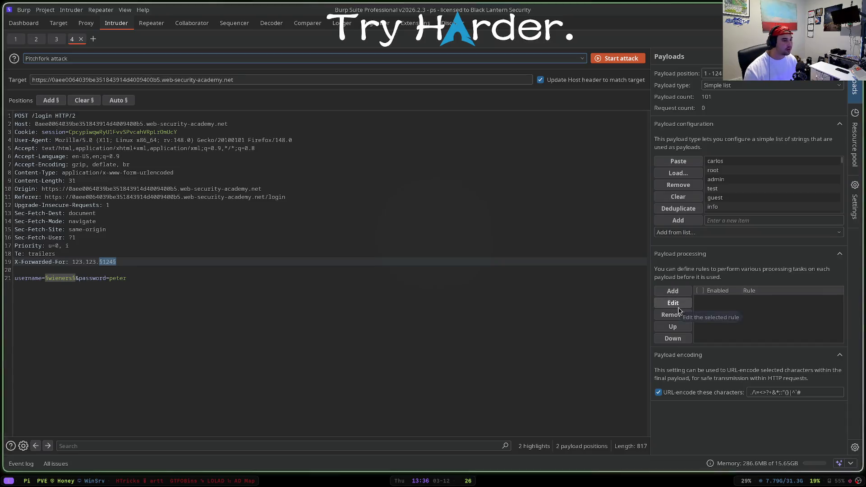
- Load the candidate username list into the wieners payload position
{"action": "left_click_drag", "start_coordinate": [652, 237], "coordinate": [508, 241]}
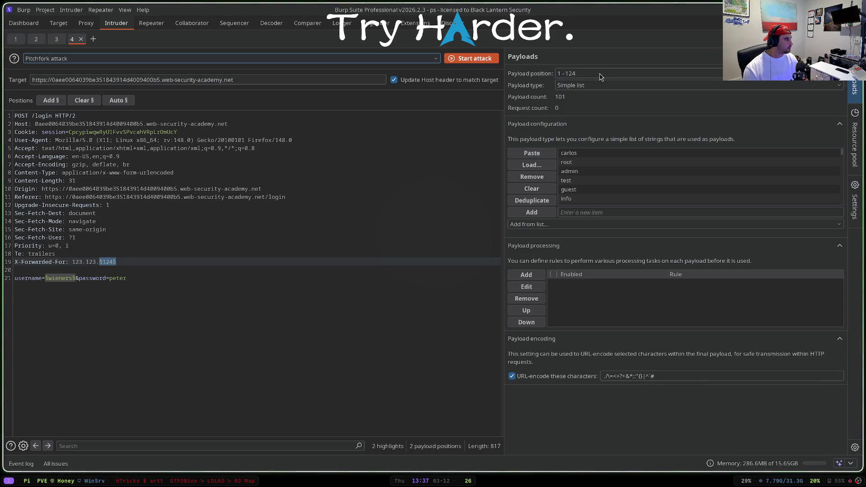
{"action": "left_click", "coordinate": [575, 73]}
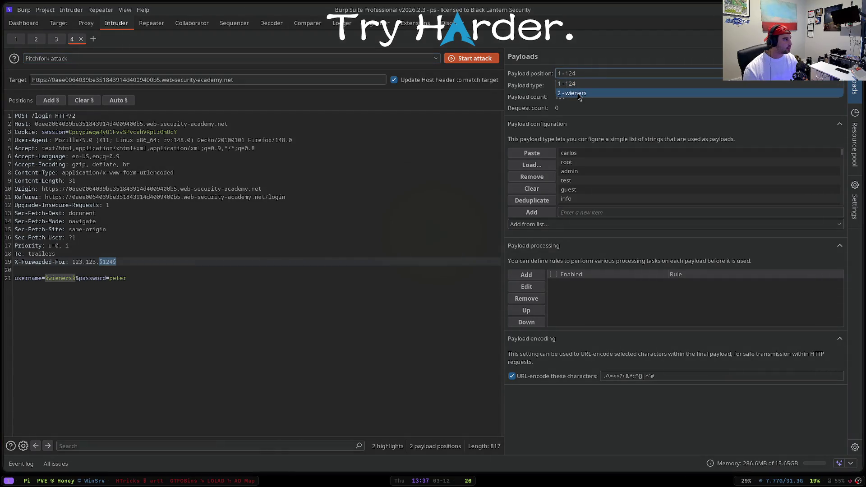
{"action": "left_click", "coordinate": [579, 94]}
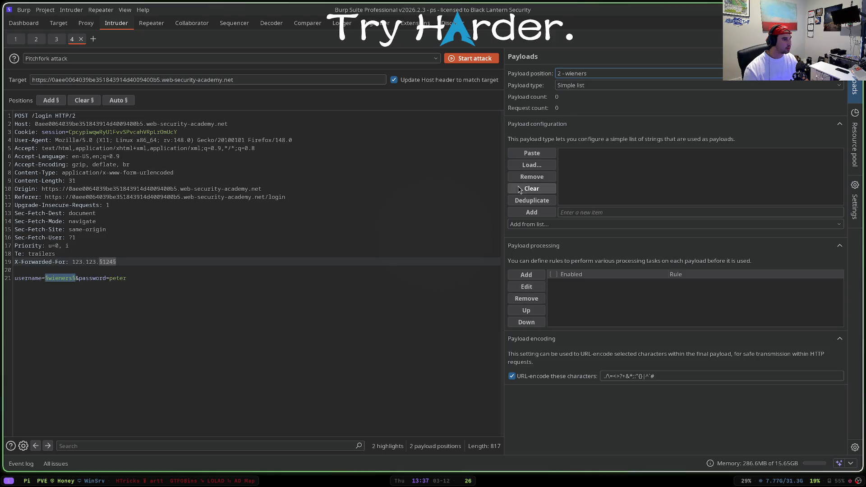
{"action": "left_click", "coordinate": [531, 153]}
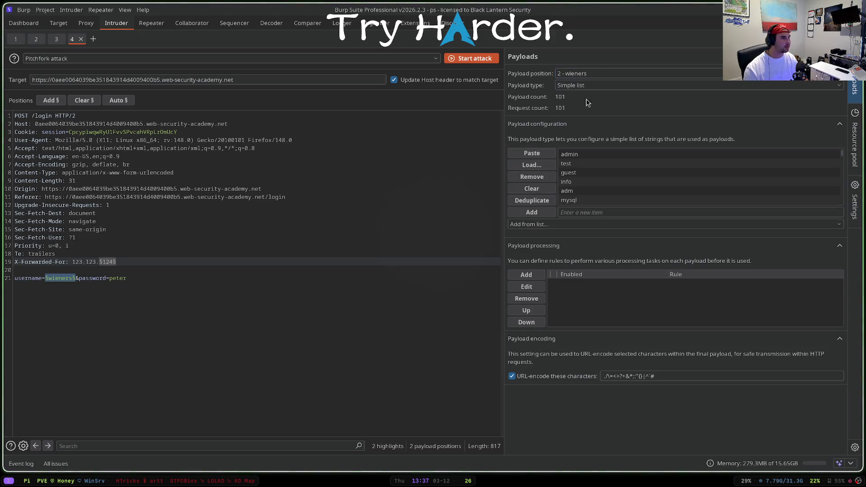
- Switch the 124 position's payload type to Numbers
{"action": "left_click", "coordinate": [587, 74]}
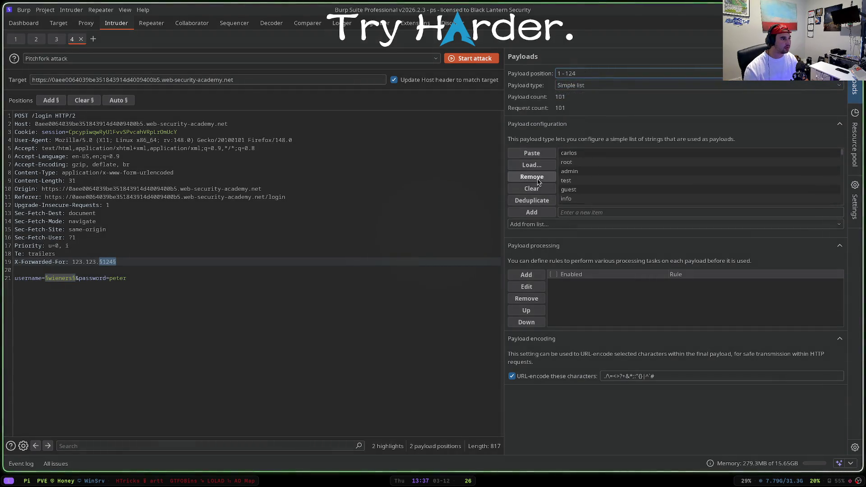
{"action": "left_click", "coordinate": [593, 87]}
{"action": "left_click", "coordinate": [595, 166]}
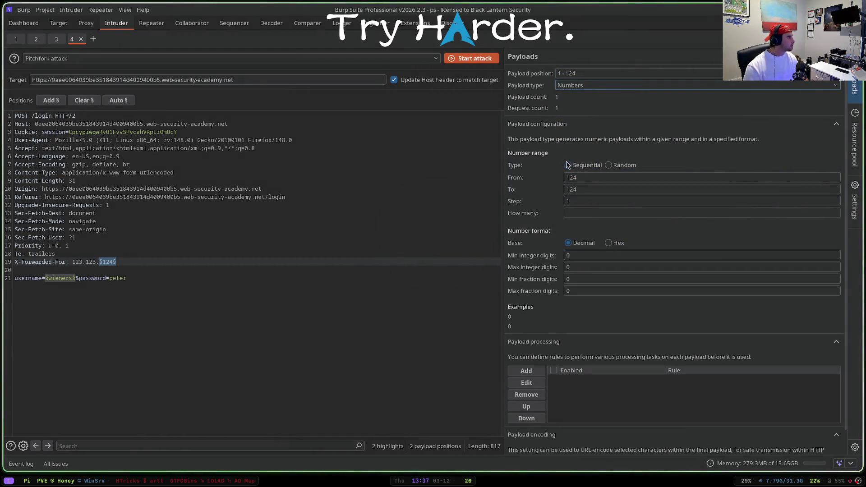
- Set the number range to run from 100 to 205 with step 1
{"action": "left_click", "coordinate": [587, 178]}
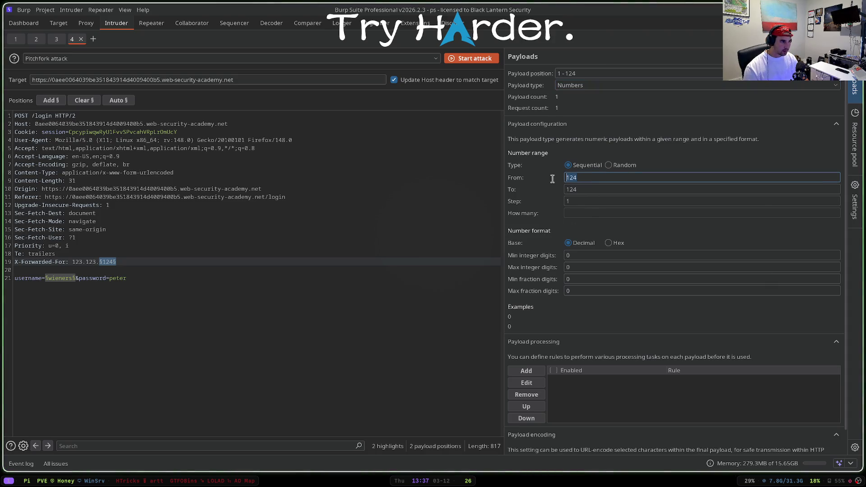
{"action": "type", "text": "124"}
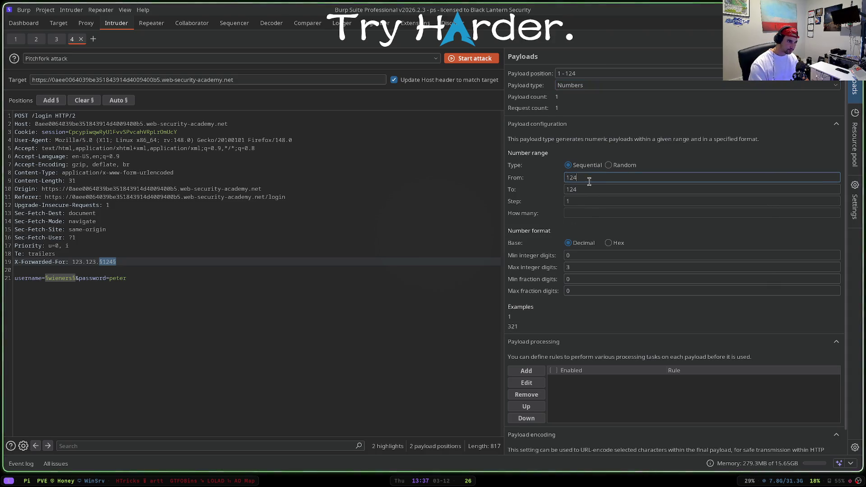
{"action": "key", "text": "Tab"}
{"action": "type", "text": "20"}
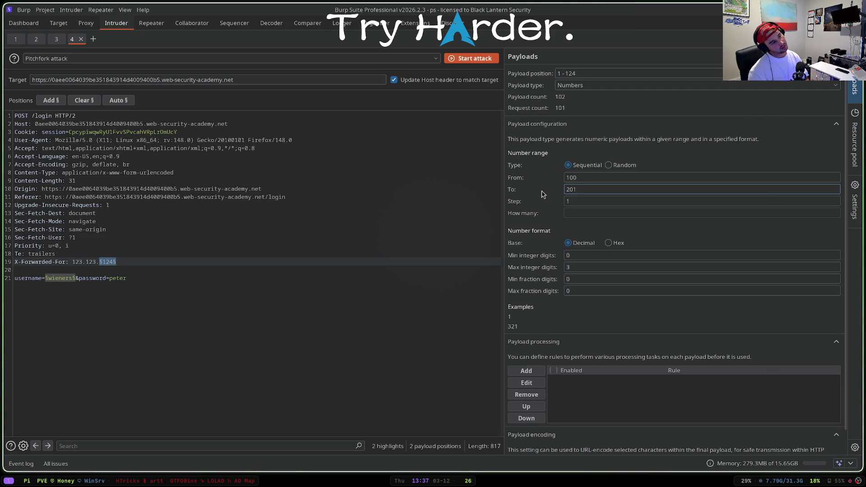
{"action": "key", "text": "BackSpace"}
{"action": "type", "text": "5"}
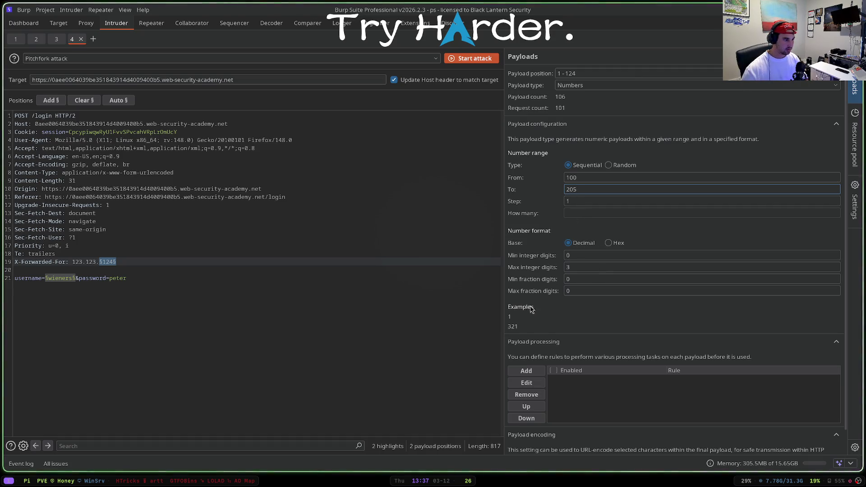
{"action": "left_click", "coordinate": [580, 180]}
{"action": "double_click", "coordinate": [572, 256]}
{"action": "left_click", "coordinate": [579, 177]}
{"action": "left_click", "coordinate": [572, 203]}
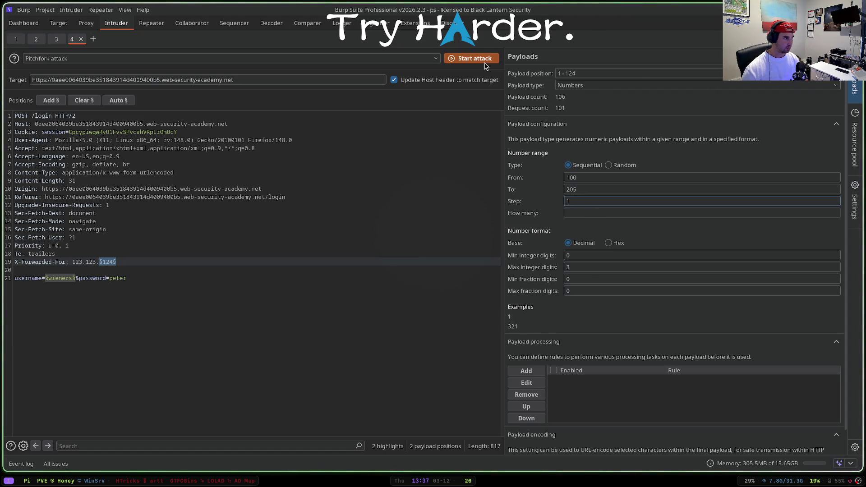
- Launch the Intruder attack and show its results full screen
{"action": "key", "text": "super+f"}
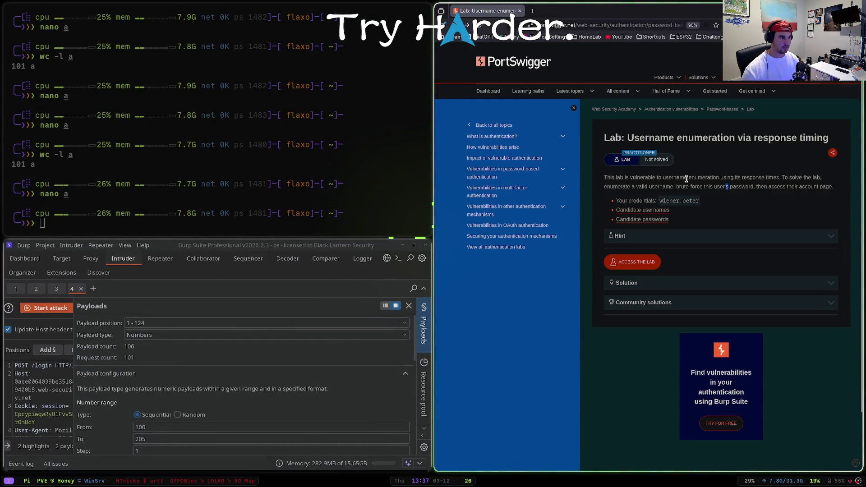
{"action": "key", "text": "super+f"}
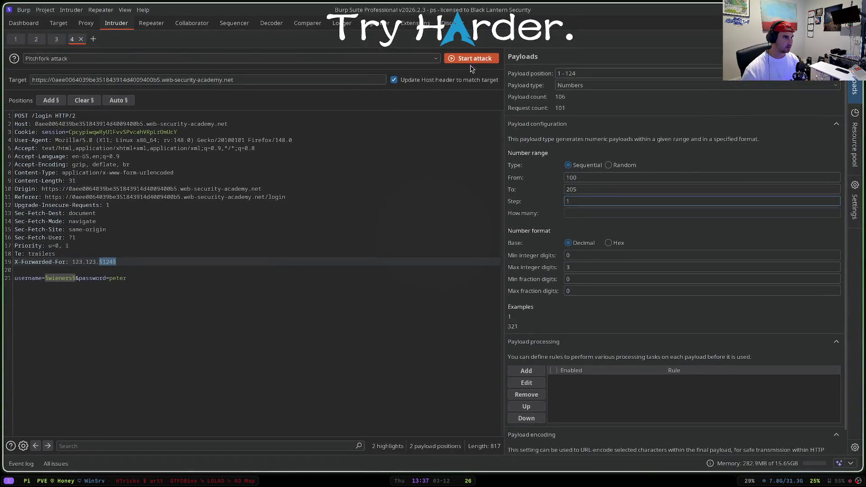
{"action": "left_click", "coordinate": [474, 58]}
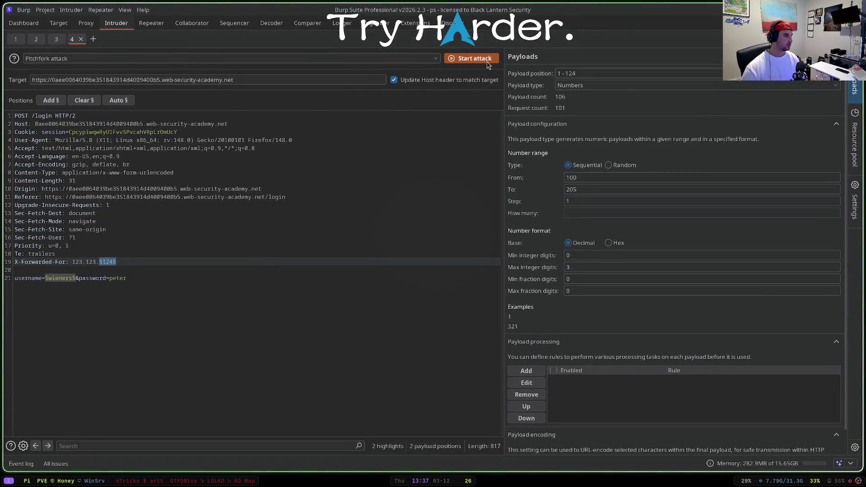
{"action": "key", "text": "super+f"}
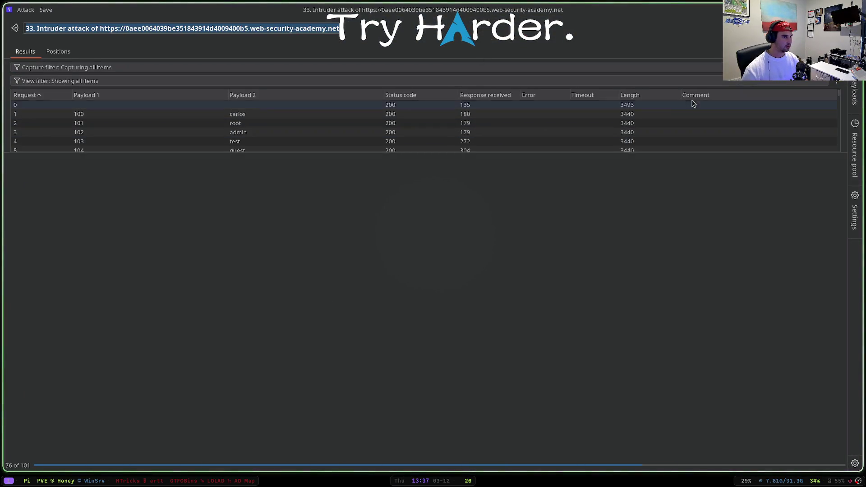
- Add the Response completed column and enlarge the results table
{"action": "right_click", "coordinate": [835, 83]}
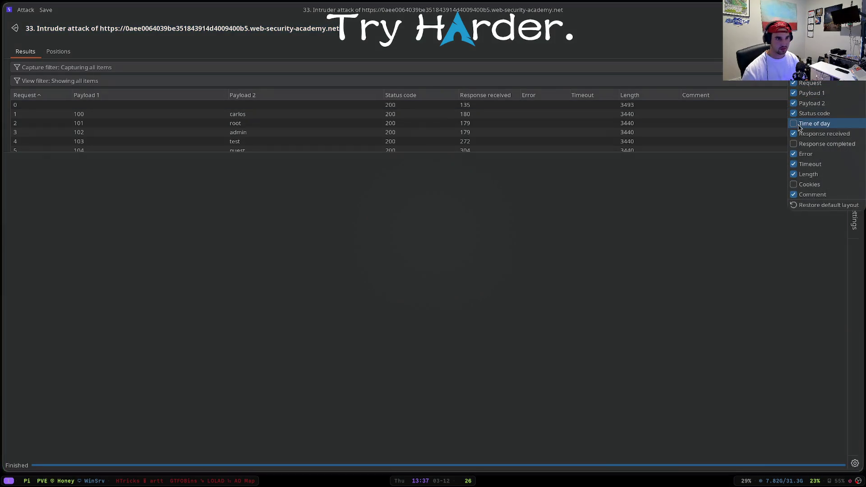
{"action": "left_click", "coordinate": [797, 144]}
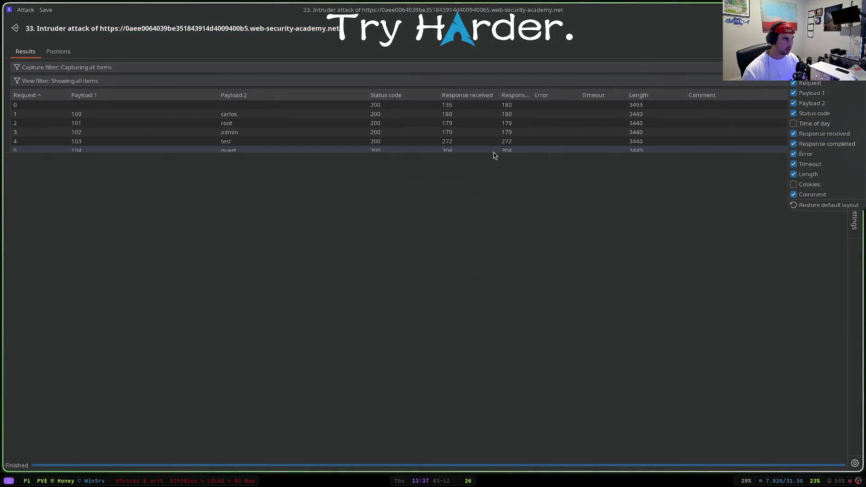
{"action": "left_click", "coordinate": [488, 150]}
{"action": "left_click_drag", "start_coordinate": [489, 153], "coordinate": [495, 286]}
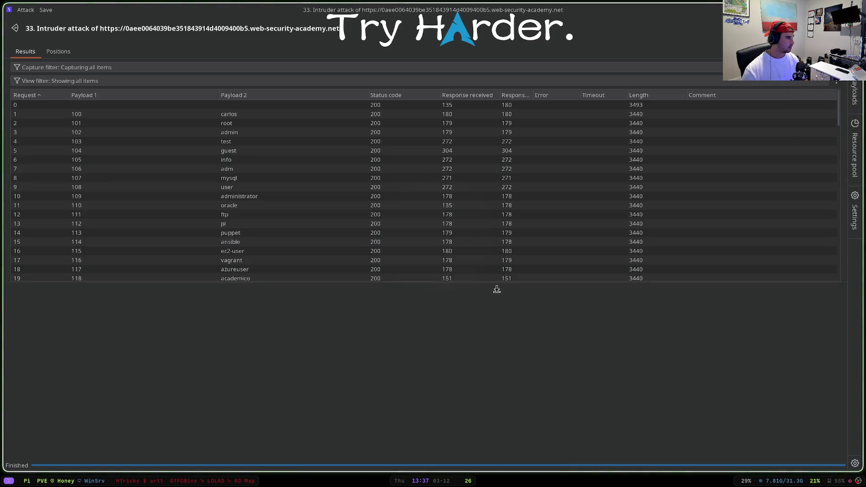
- Inspect row 0 and the carlos result, then sort results by Response completed
{"action": "left_click", "coordinate": [452, 106]}
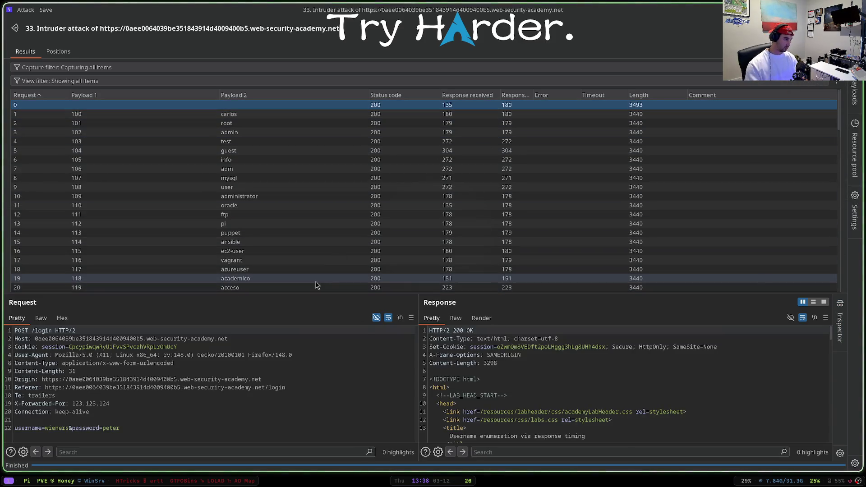
{"action": "scroll", "coordinate": [503, 368], "scroll_direction": "down", "scroll_amount": 2}
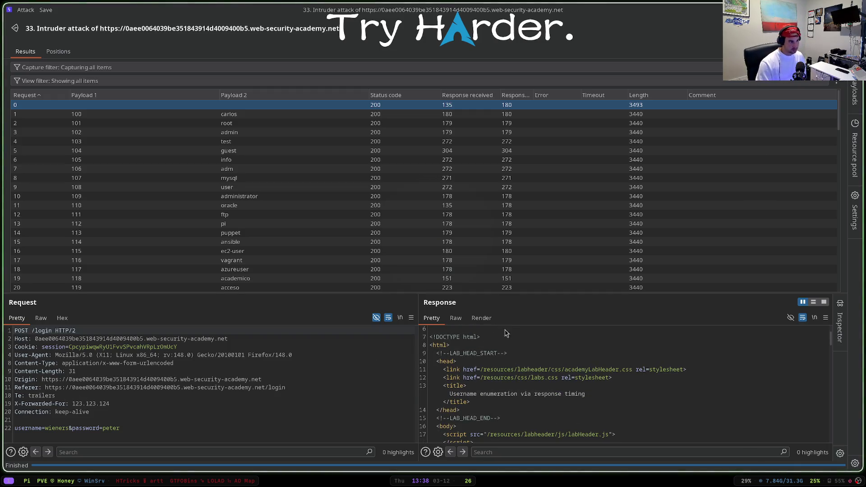
{"action": "scroll", "coordinate": [609, 170], "scroll_direction": "down", "scroll_amount": 3}
{"action": "mouse_move", "coordinate": [833, 123]}
{"action": "left_mouse_down"}
{"action": "mouse_move", "coordinate": [843, 274]}
{"action": "mouse_move", "coordinate": [838, 90]}
{"action": "left_mouse_up"}
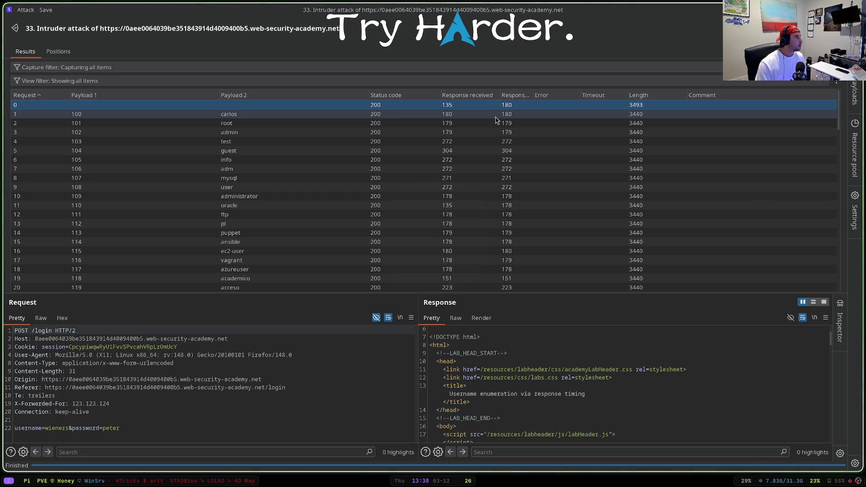
{"action": "left_click", "coordinate": [496, 116]}
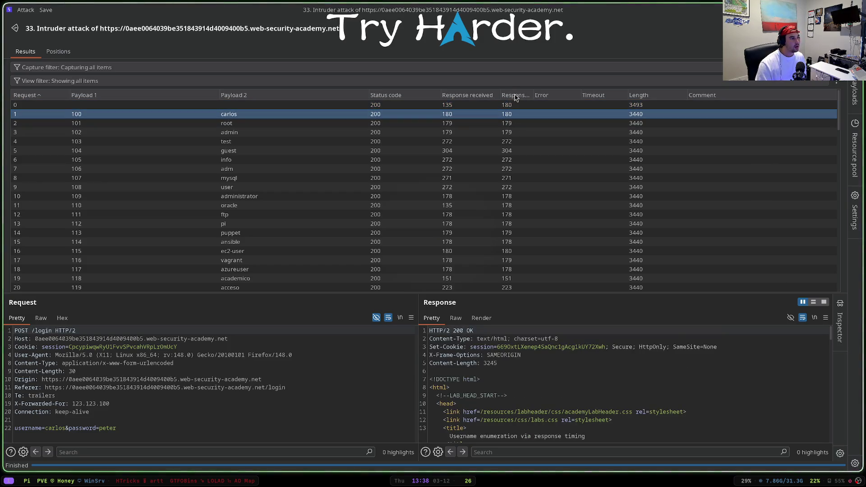
{"action": "key", "text": "Down"}
{"action": "key", "text": "Down"}
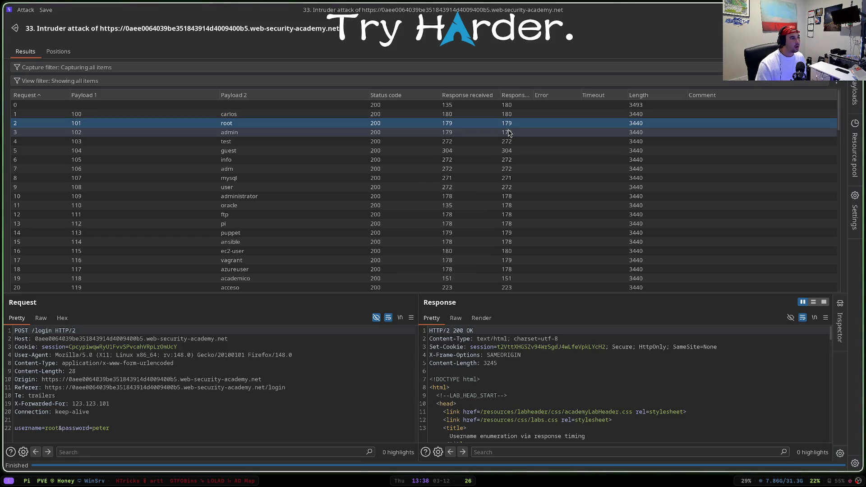
{"action": "left_click", "coordinate": [515, 96]}
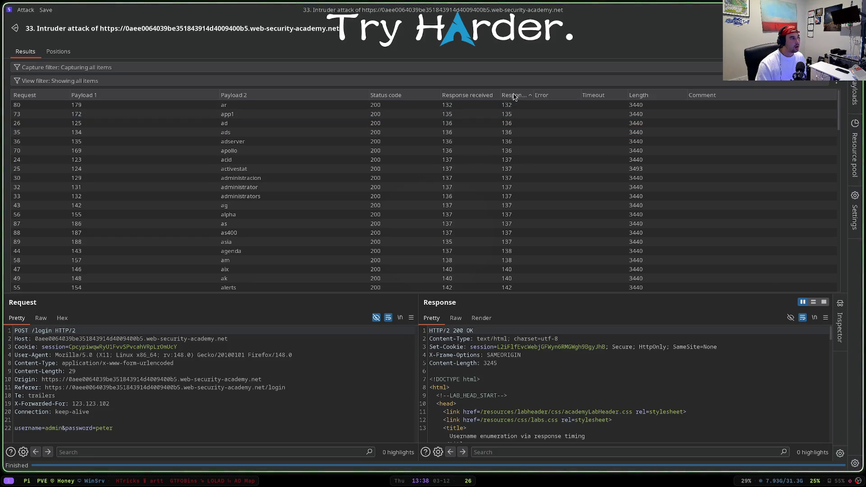
{"action": "scroll", "coordinate": [513, 110], "scroll_direction": "down", "scroll_amount": 1}
{"action": "scroll", "coordinate": [519, 132], "scroll_direction": "down", "scroll_amount": 2}
{"action": "scroll", "coordinate": [542, 199], "scroll_direction": "down", "scroll_amount": 3}
{"action": "scroll", "coordinate": [538, 223], "scroll_direction": "down", "scroll_amount": 2}
{"action": "scroll", "coordinate": [538, 223], "scroll_direction": "down", "scroll_amount": 1}
{"action": "scroll", "coordinate": [538, 223], "scroll_direction": "down", "scroll_amount": 2}
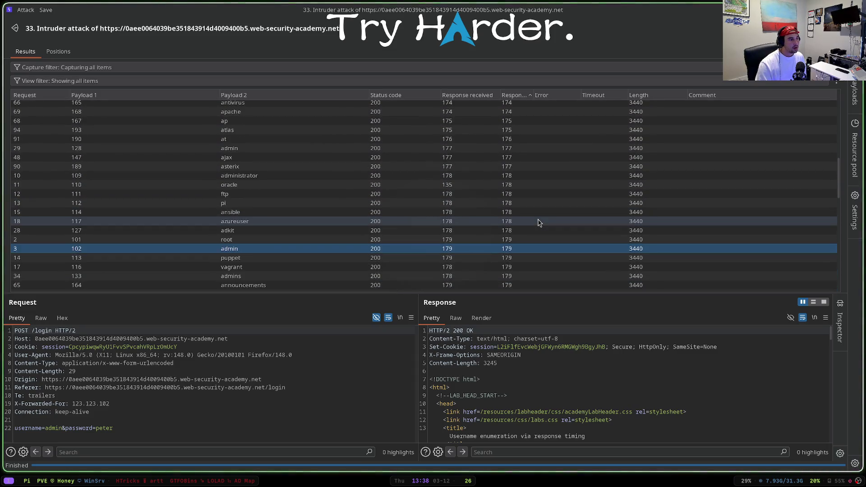
{"action": "scroll", "coordinate": [533, 253], "scroll_direction": "down", "scroll_amount": 2}
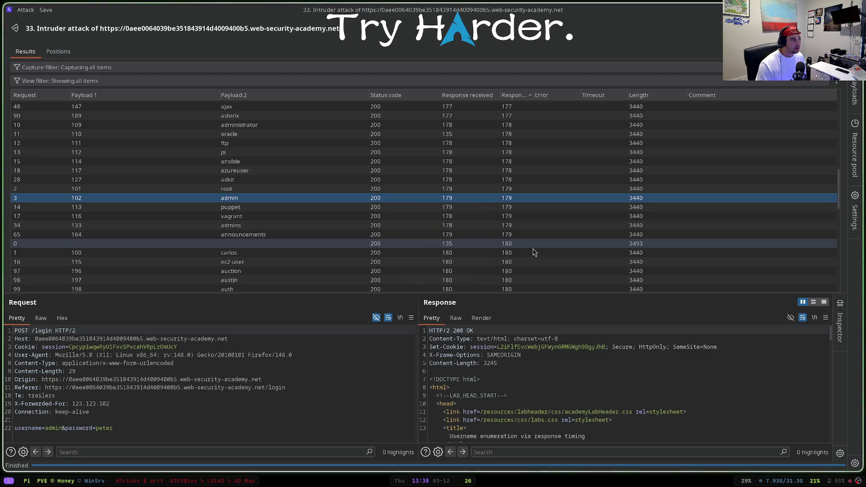
{"action": "scroll", "coordinate": [533, 251], "scroll_direction": "down", "scroll_amount": 2}
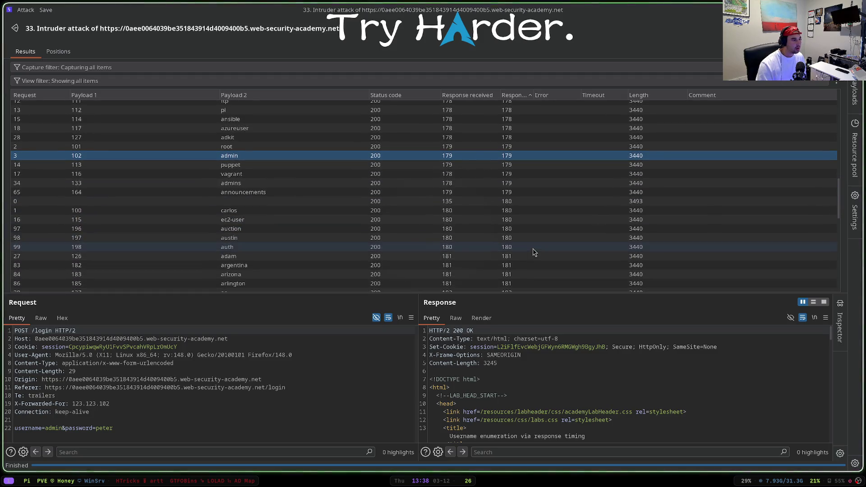
{"action": "left_click", "coordinate": [526, 211]}
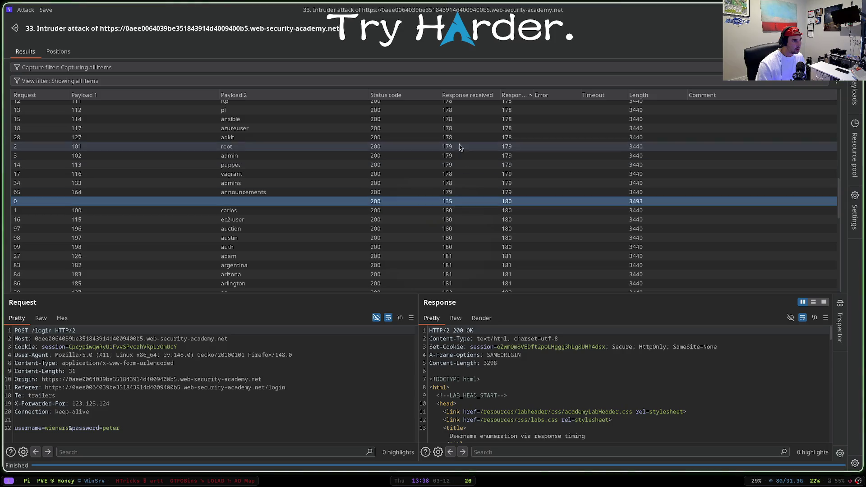
- Sort by Response received and read row 0's too-many-login-attempts response
{"action": "left_click", "coordinate": [467, 95]}
{"action": "scroll", "coordinate": [446, 140], "scroll_direction": "up", "scroll_amount": 3}
{"action": "scroll", "coordinate": [446, 140], "scroll_direction": "up", "scroll_amount": 2}
{"action": "scroll", "coordinate": [446, 140], "scroll_direction": "up", "scroll_amount": 2}
{"action": "scroll", "coordinate": [446, 140], "scroll_direction": "up", "scroll_amount": 2}
{"action": "scroll", "coordinate": [446, 140], "scroll_direction": "up", "scroll_amount": 2}
{"action": "scroll", "coordinate": [446, 140], "scroll_direction": "up", "scroll_amount": 1}
{"action": "scroll", "coordinate": [446, 140], "scroll_direction": "up", "scroll_amount": 2}
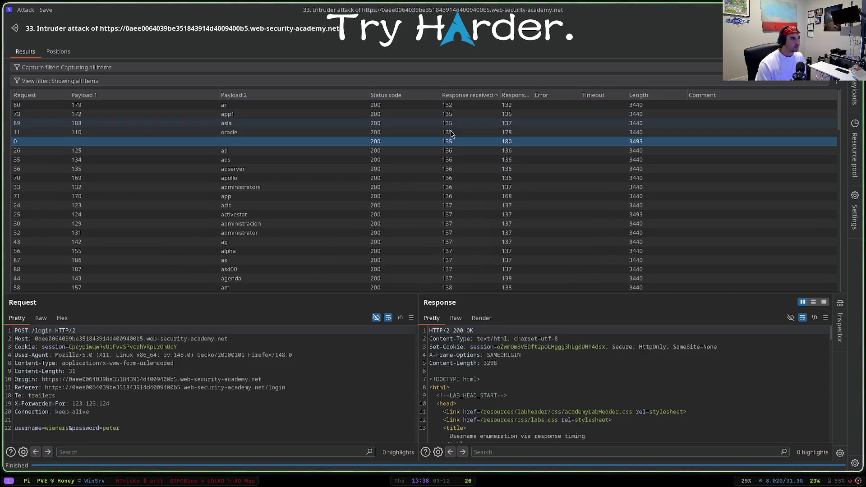
{"action": "left_click", "coordinate": [454, 141], "text": "ctrl"}
{"action": "left_click", "coordinate": [458, 142]}
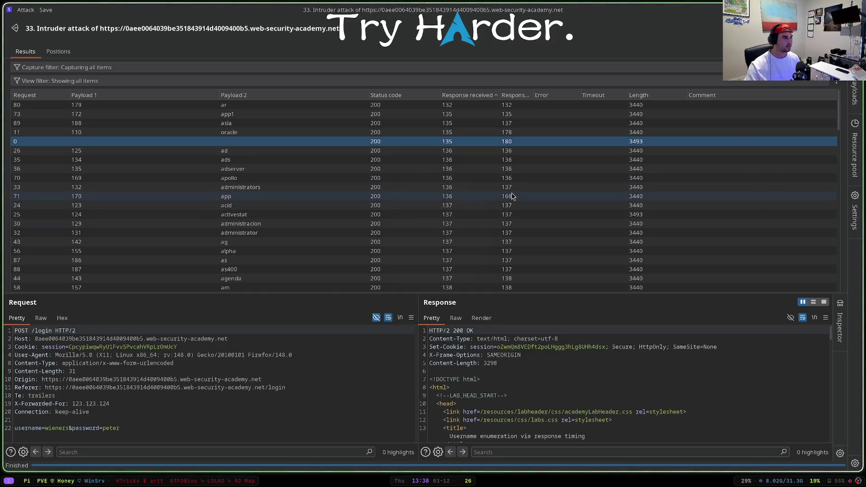
{"action": "left_click", "coordinate": [640, 142], "text": "ctrl"}
{"action": "scroll", "coordinate": [827, 345], "scroll_direction": "down", "scroll_amount": 2}
{"action": "scroll", "coordinate": [827, 346], "scroll_direction": "down", "scroll_amount": 2}
{"action": "scroll", "coordinate": [832, 347], "scroll_direction": "down", "scroll_amount": 5}
{"action": "scroll", "coordinate": [832, 346], "scroll_direction": "down", "scroll_amount": 5}
{"action": "scroll", "coordinate": [823, 393], "scroll_direction": "down", "scroll_amount": 4}
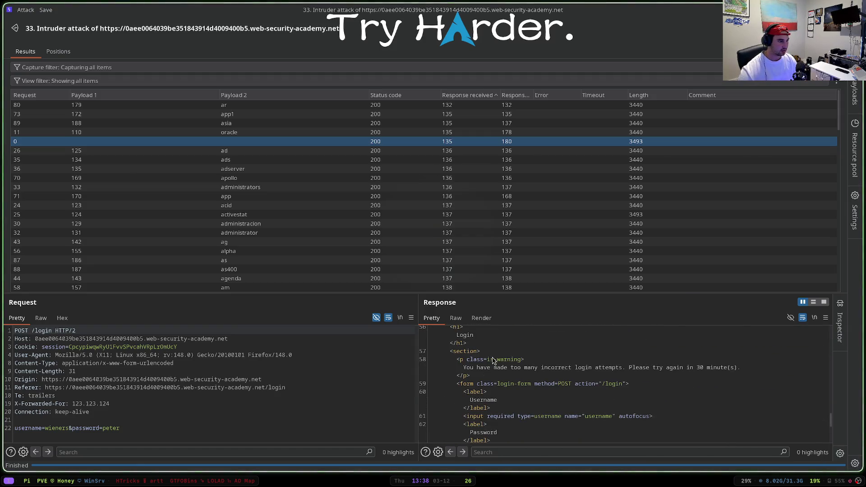
- Close attack 33 and discard it without saving
{"action": "key", "text": "super+q"}
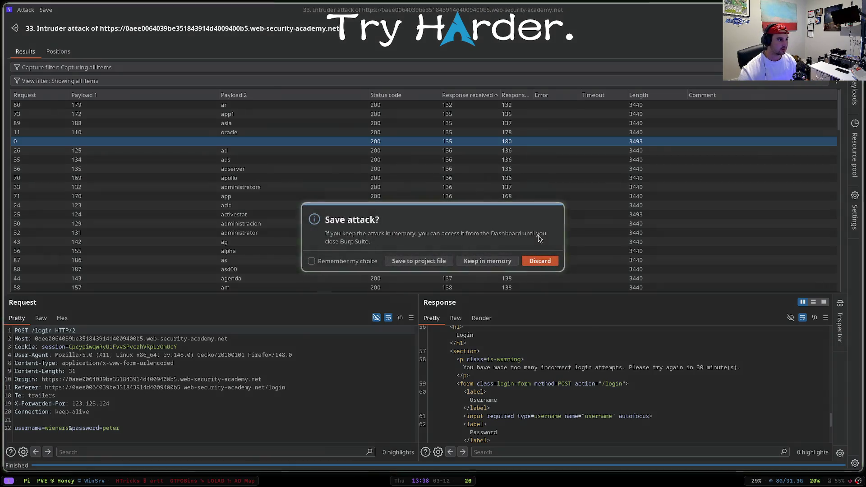
{"action": "left_click", "coordinate": [538, 259]}
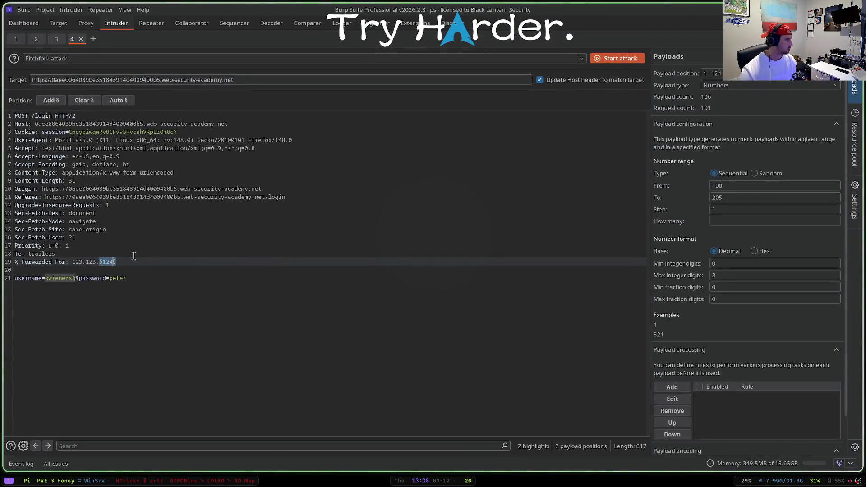
- Launch a new attack, add the Response completed column and enlarge its results table
{"action": "left_click", "coordinate": [617, 58]}
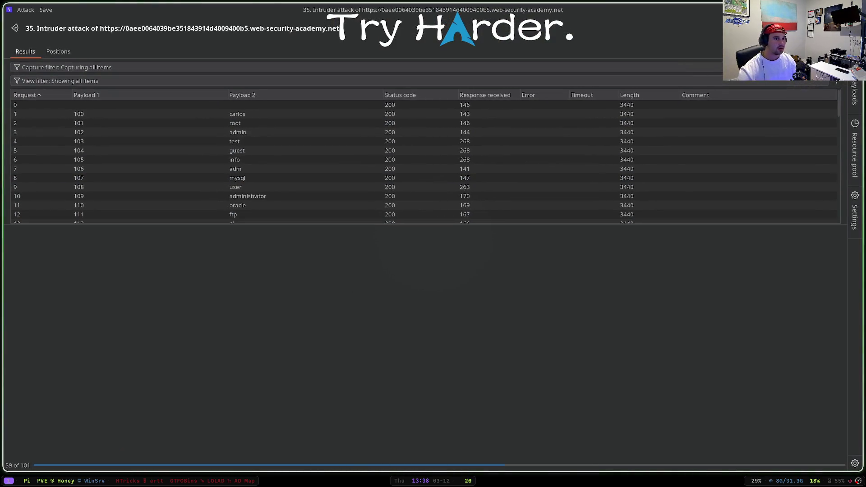
{"action": "right_click", "coordinate": [838, 82]}
{"action": "left_click", "coordinate": [826, 144]}
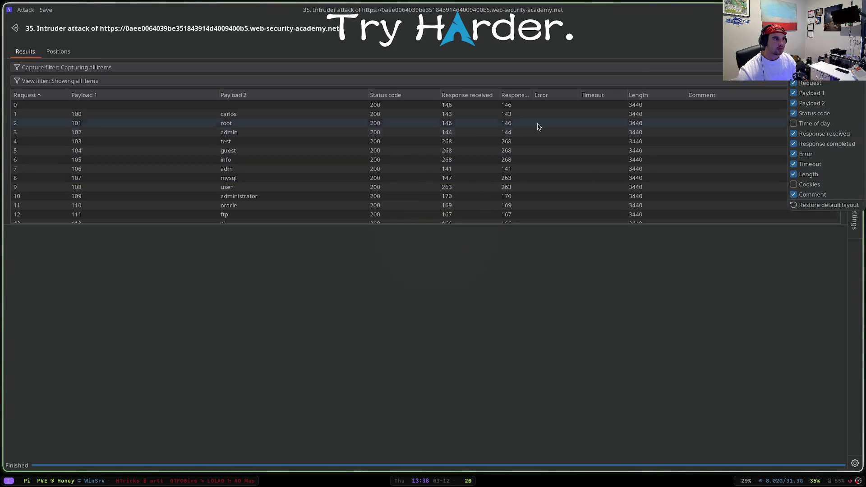
{"action": "left_click", "coordinate": [579, 231]}
{"action": "left_click_drag", "start_coordinate": [577, 222], "coordinate": [573, 357]}
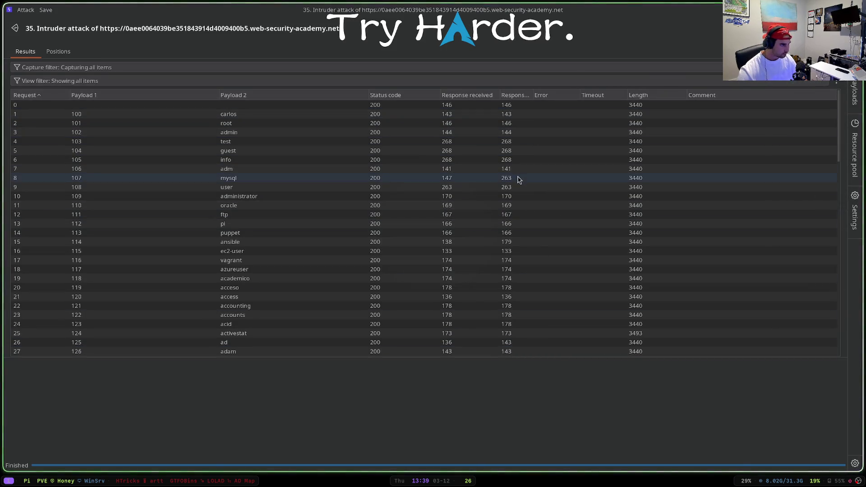
- Sort the results by Response completed, then by the Payload 2 usernames
{"action": "left_click", "coordinate": [514, 95]}
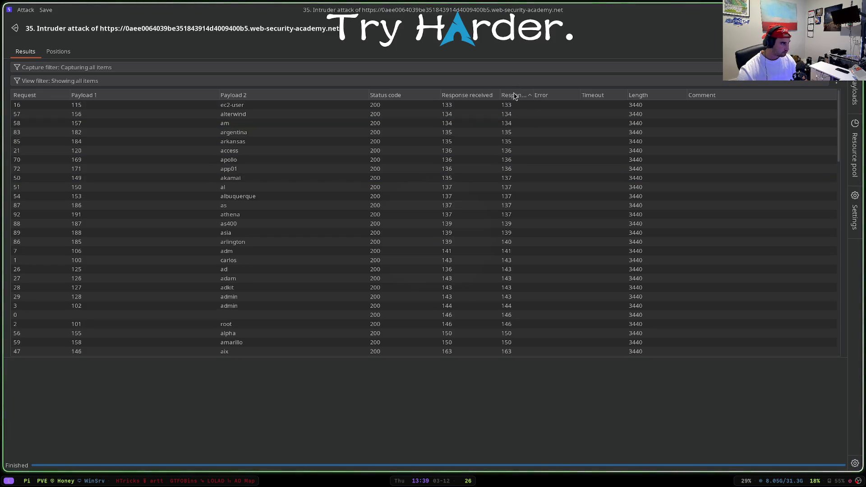
{"action": "left_click", "coordinate": [514, 95]}
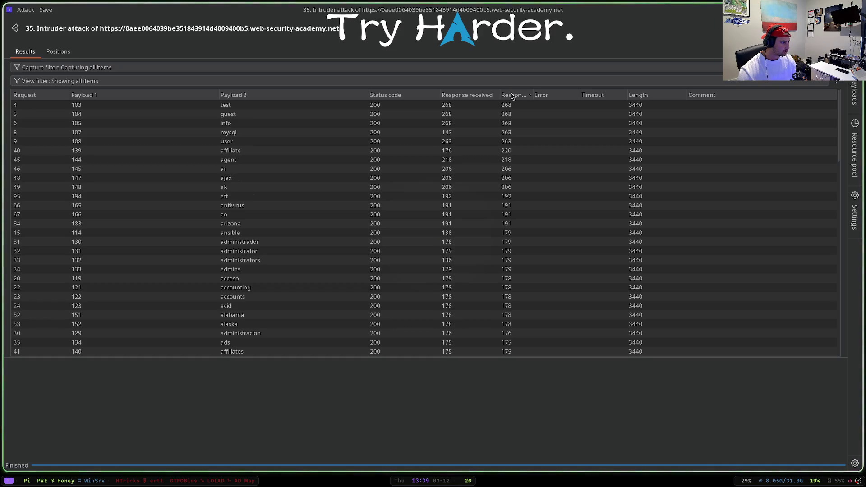
{"action": "scroll", "coordinate": [312, 210], "scroll_direction": "down", "scroll_amount": 2}
{"action": "scroll", "coordinate": [311, 209], "scroll_direction": "down", "scroll_amount": 2}
{"action": "scroll", "coordinate": [311, 209], "scroll_direction": "down", "scroll_amount": 2}
{"action": "scroll", "coordinate": [312, 209], "scroll_direction": "down", "scroll_amount": 2}
{"action": "scroll", "coordinate": [308, 223], "scroll_direction": "down", "scroll_amount": 4}
{"action": "scroll", "coordinate": [675, 182], "scroll_direction": "down", "scroll_amount": 3}
{"action": "left_click", "coordinate": [237, 95]}
{"action": "scroll", "coordinate": [264, 136], "scroll_direction": "up", "scroll_amount": 3}
{"action": "left_click", "coordinate": [237, 95]}
{"action": "scroll", "coordinate": [253, 115], "scroll_direction": "down", "scroll_amount": 5}
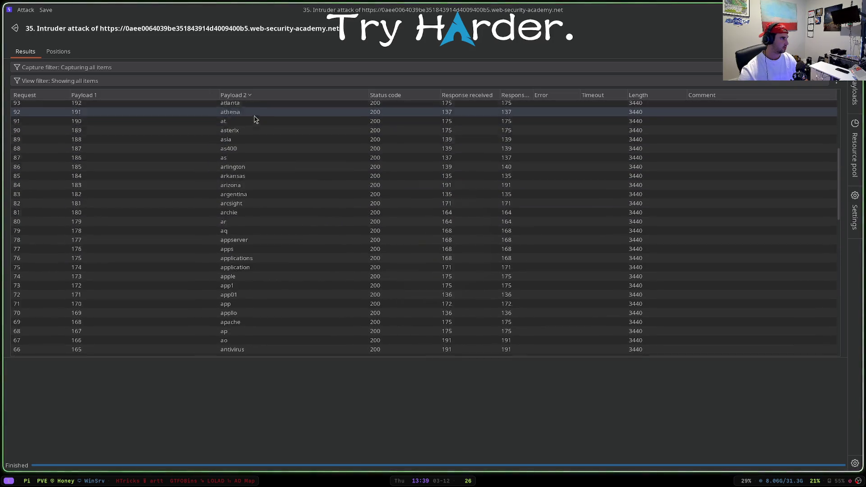
{"action": "left_click_drag", "start_coordinate": [842, 177], "coordinate": [842, 129]}
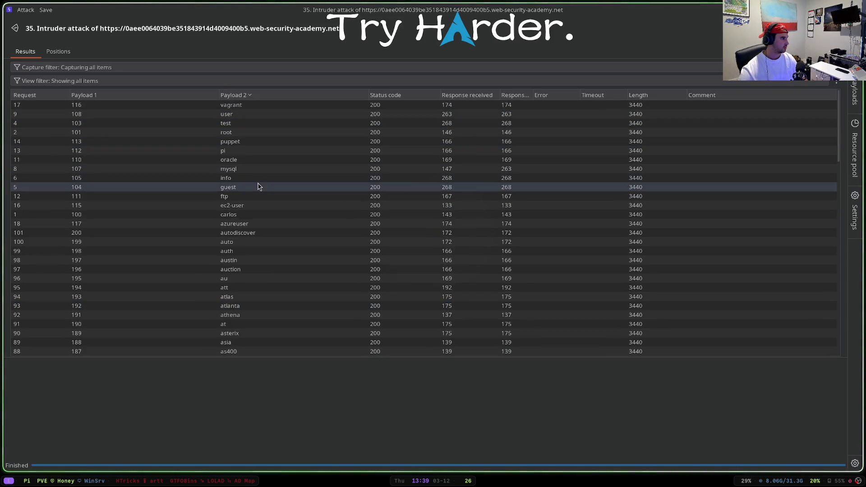
{"action": "key", "text": "super+f"}
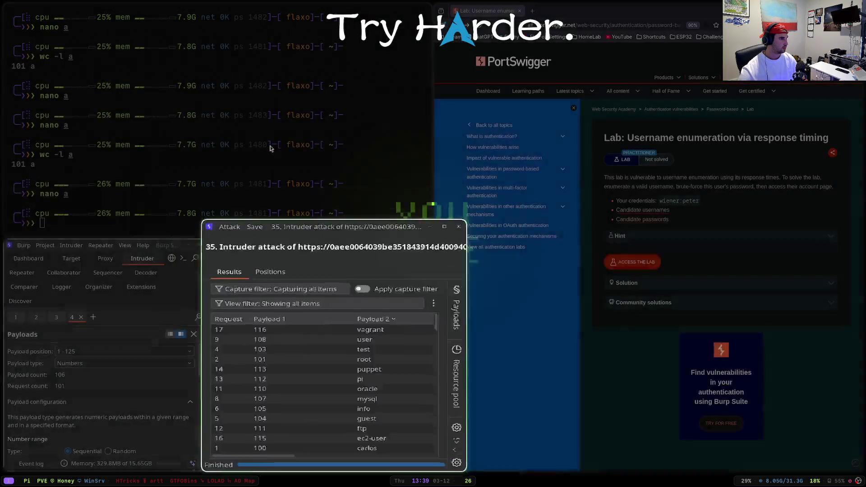
- Put attack 35 back in request order and review requests 0 and 2 (root)
{"action": "key", "text": "super+f"}
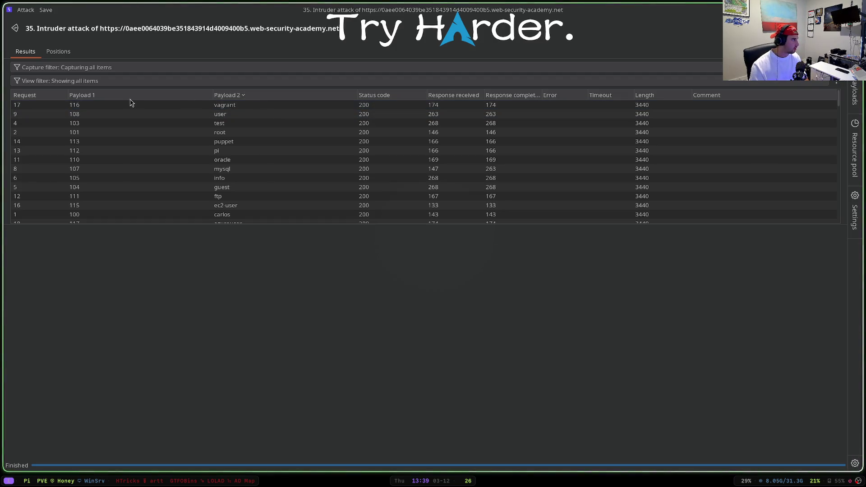
{"action": "left_click", "coordinate": [52, 96]}
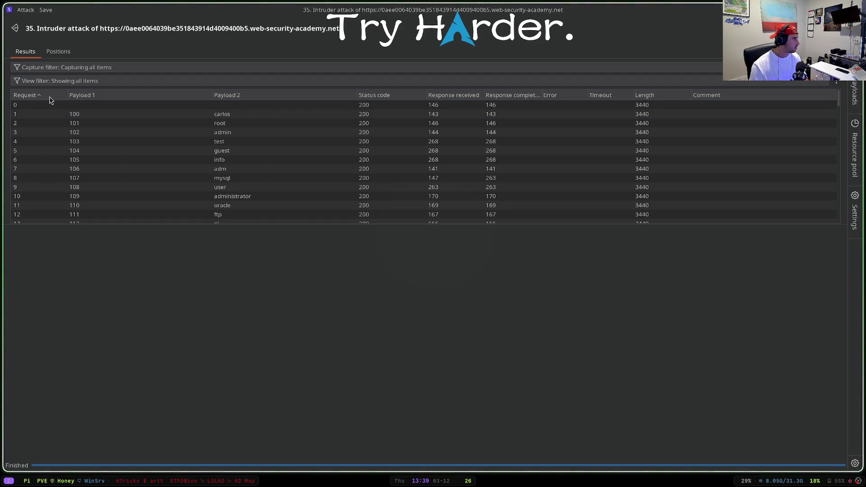
{"action": "left_click", "coordinate": [228, 105]}
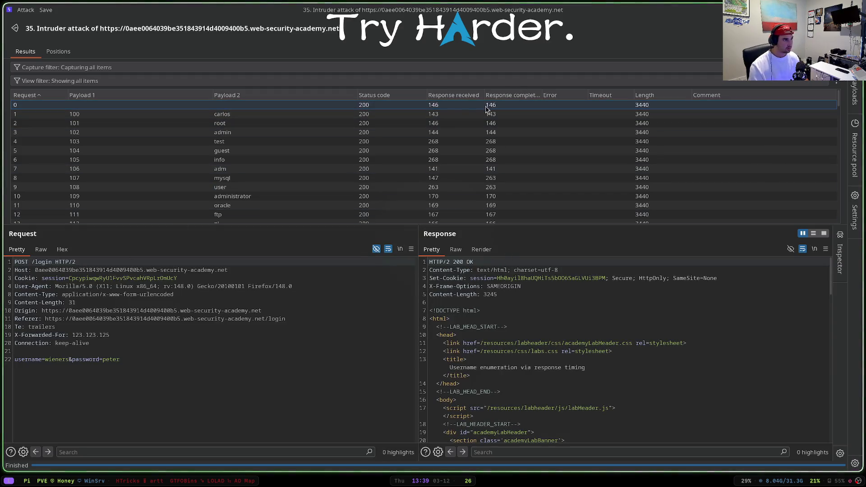
{"action": "left_click", "coordinate": [448, 105]}
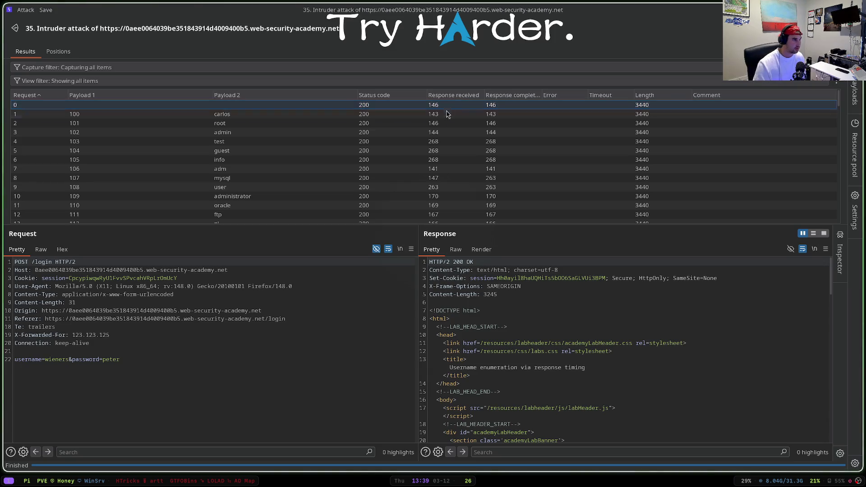
{"action": "left_click", "coordinate": [445, 126]}
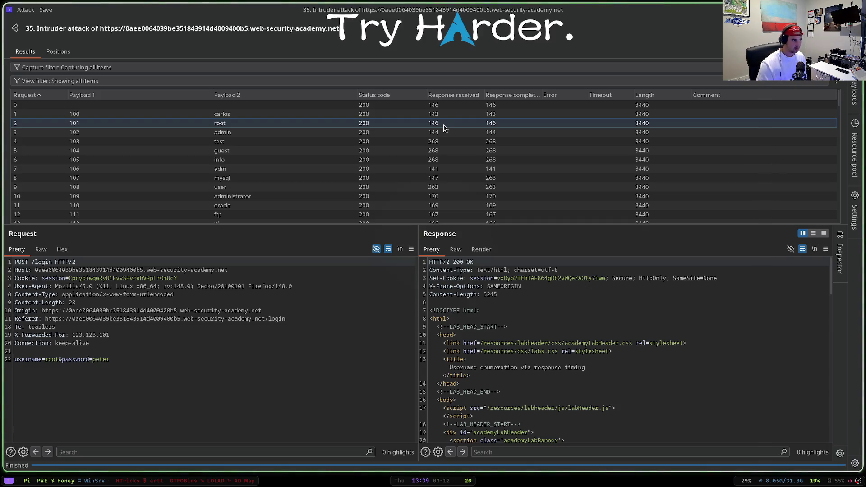
- Copy the lab's candidate password list and return to the cluster bomb attack setup
{"action": "key", "text": "super+f"}
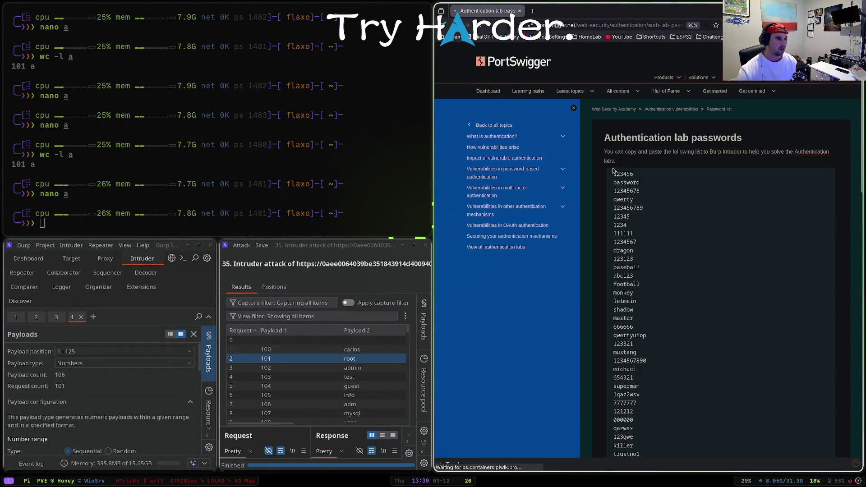
{"action": "left_click_drag", "start_coordinate": [613, 171], "coordinate": [647, 332]}
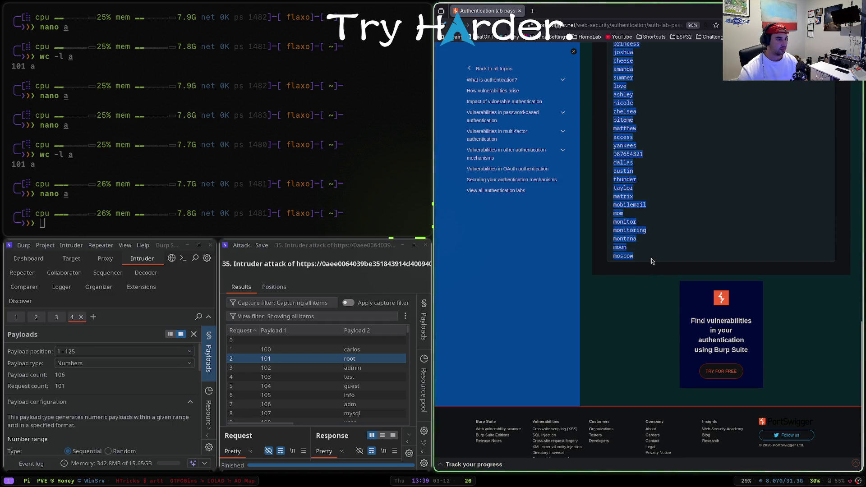
{"action": "key", "text": "super+f"}
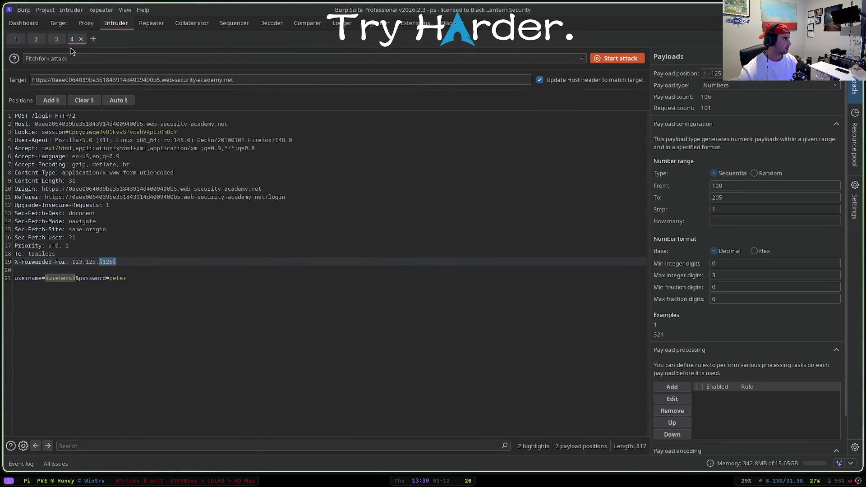
{"action": "left_click", "coordinate": [57, 39]}
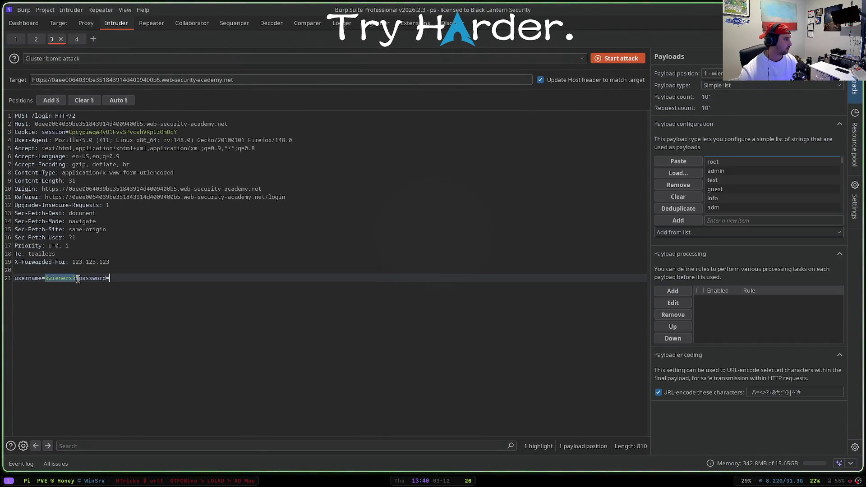
- Fix the username to root and mark the password value as a payload position
{"action": "left_click_drag", "start_coordinate": [74, 278], "coordinate": [45, 279]}
{"action": "key", "text": "BackSpace"}
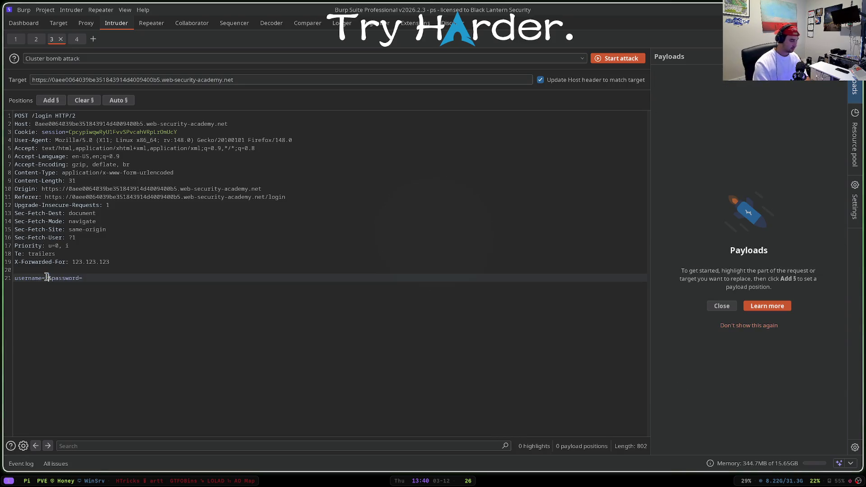
{"action": "double_click", "coordinate": [112, 277]}
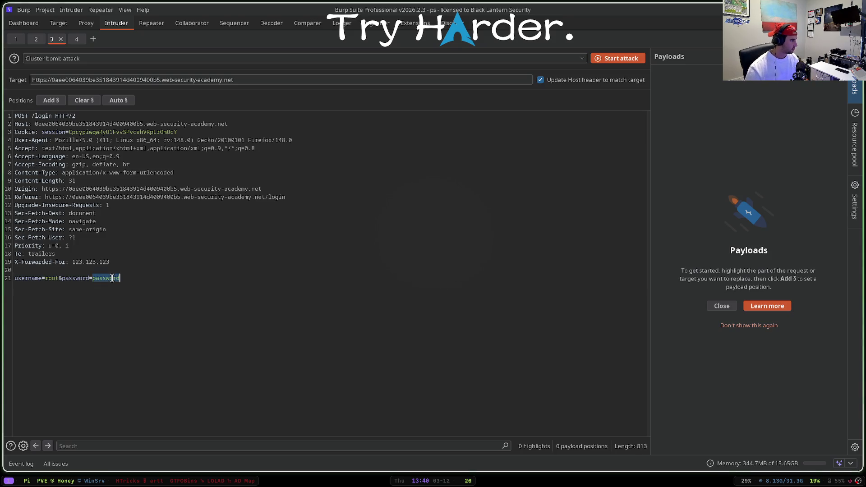
{"action": "left_click", "coordinate": [51, 101]}
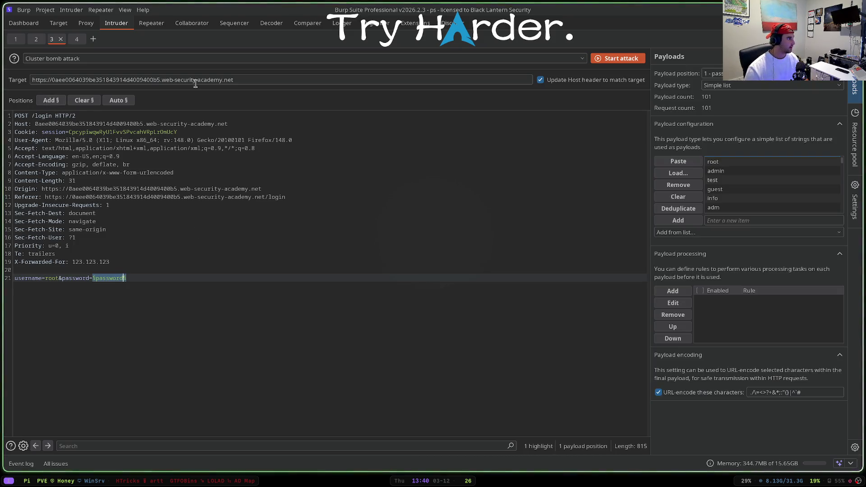
- Load the candidate passwords and mark the X-Forwarded-For last number as a position
{"action": "left_click", "coordinate": [678, 196]}
{"action": "left_click", "coordinate": [678, 162]}
{"action": "double_click", "coordinate": [102, 261]}
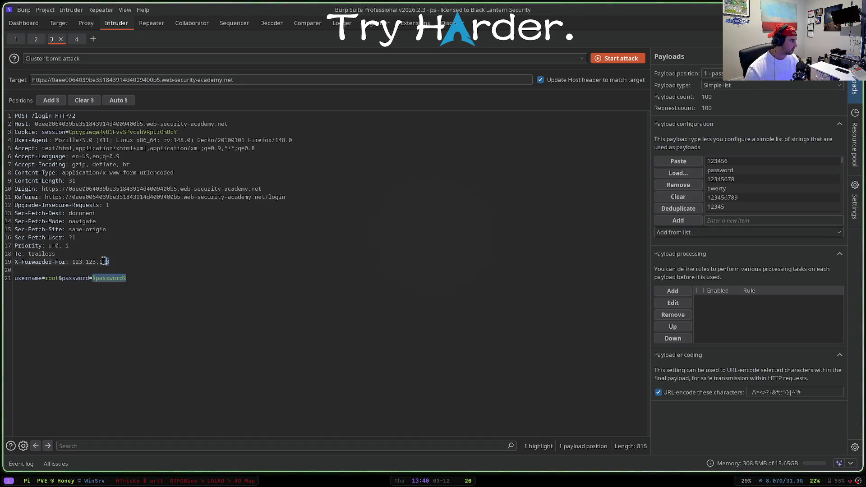
{"action": "left_click", "coordinate": [51, 100]}
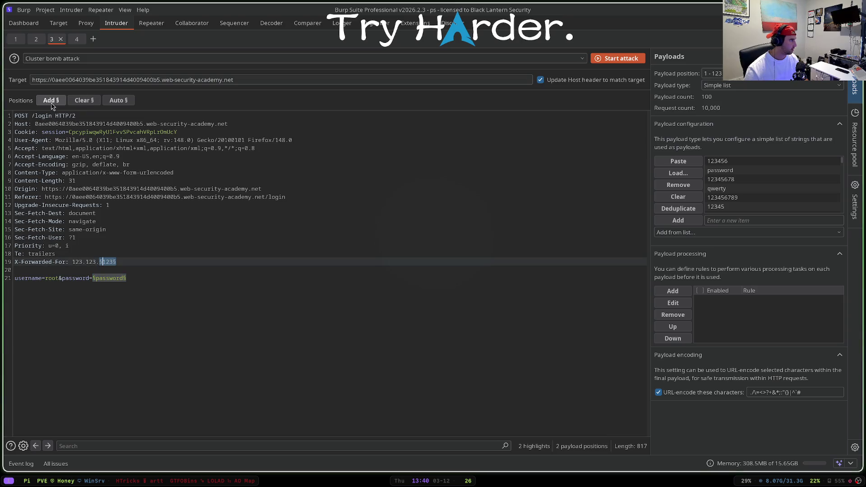
- Select the X-Forwarded-For number position and make it a Numbers payload
{"action": "left_click", "coordinate": [718, 73]}
{"action": "left_click", "coordinate": [721, 93]}
{"action": "left_click", "coordinate": [717, 73]}
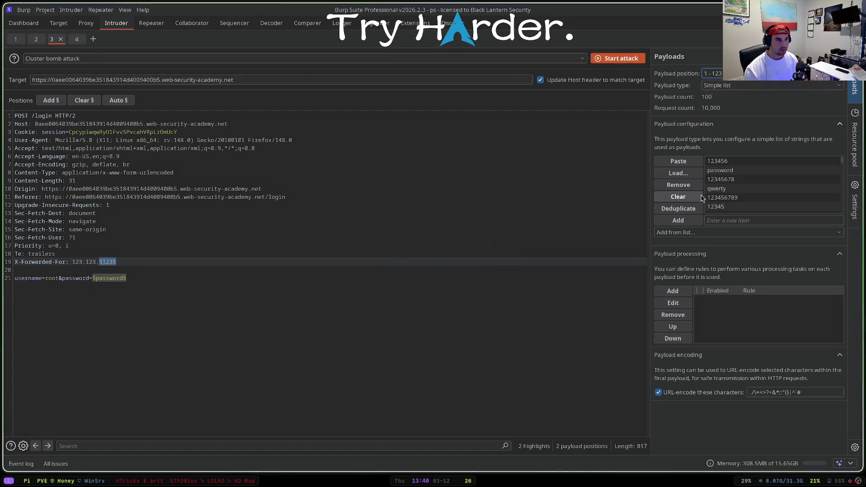
{"action": "left_click", "coordinate": [738, 85]}
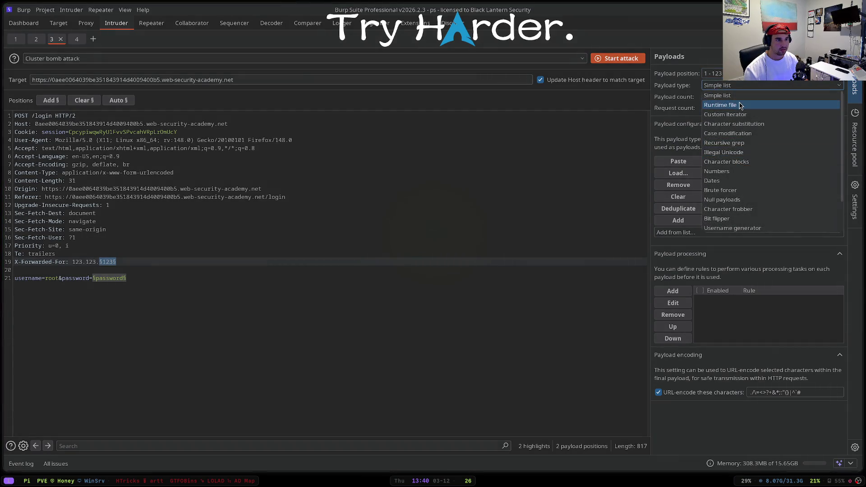
{"action": "left_click", "coordinate": [742, 172]}
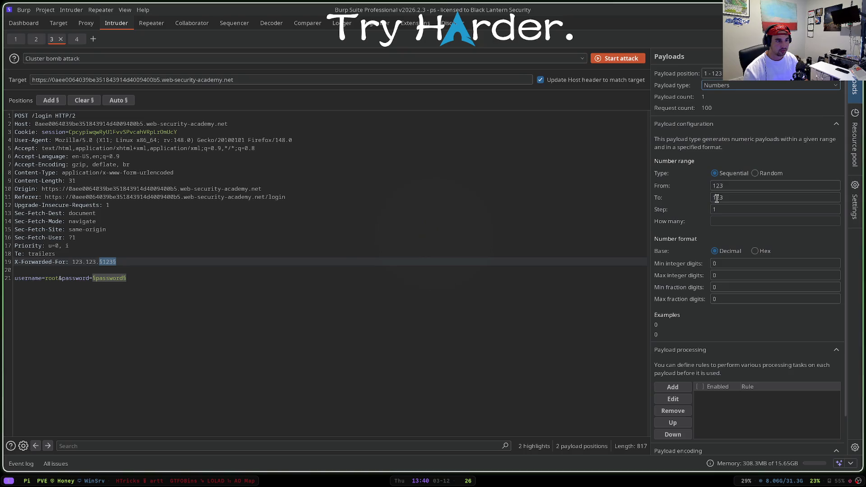
- Set the number range to run from 100 to 205
{"action": "left_click", "coordinate": [720, 186]}
{"action": "key", "text": "BackSpace"}
{"action": "key", "text": "BackSpace"}
{"action": "key", "text": "BackSpace"}
{"action": "type", "text": "10"}
{"action": "left_click", "coordinate": [725, 185]}
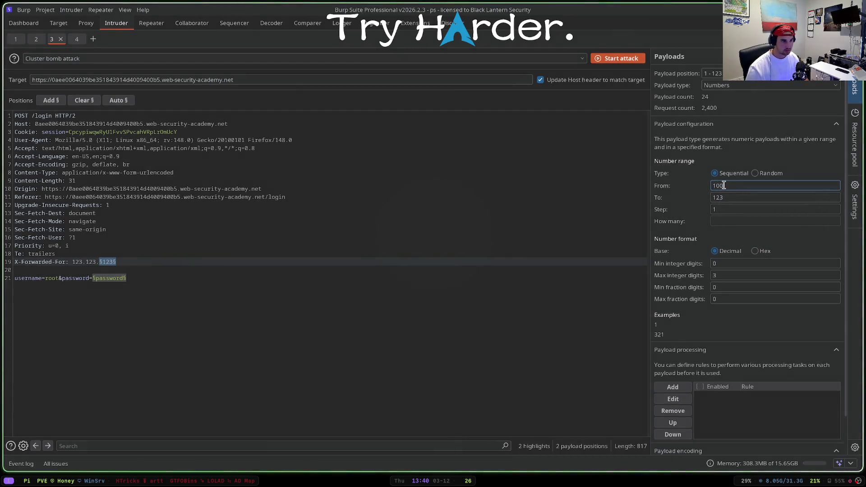
{"action": "key", "text": "Tab"}
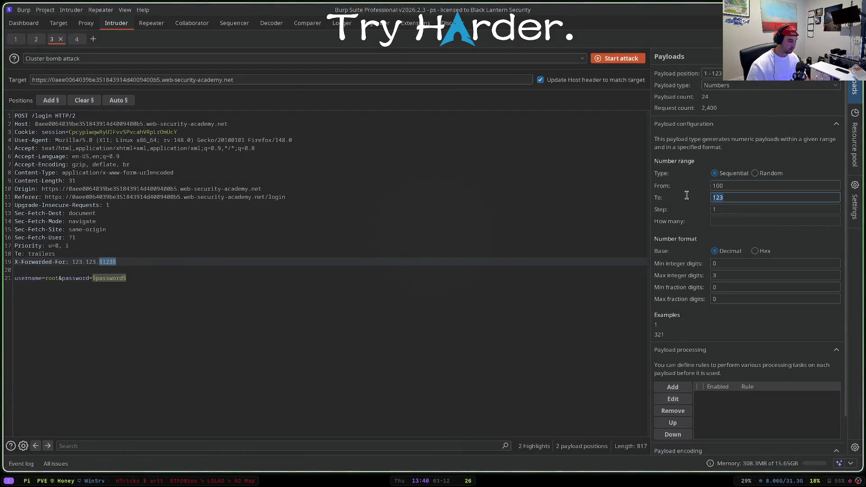
{"action": "type", "text": "201"}
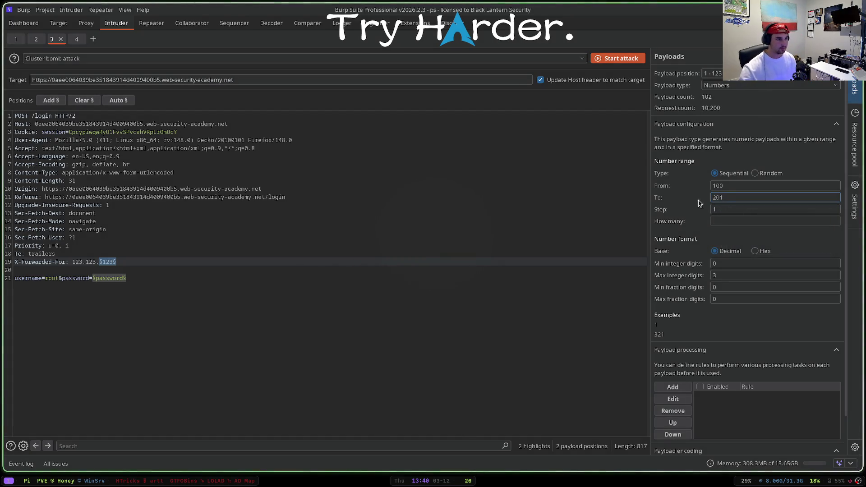
{"action": "key", "text": "BackSpace"}
{"action": "type", "text": "5"}
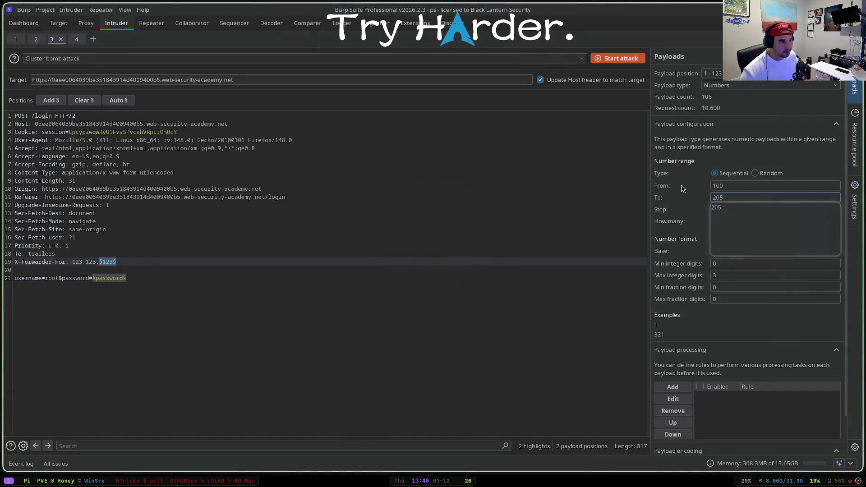
- Switch to the Repeater login request and place the caret at the X-Forwarded-For value
{"action": "left_click", "coordinate": [151, 22]}
{"action": "left_click", "coordinate": [110, 256]}
{"action": "left_click", "coordinate": [162, 249]}
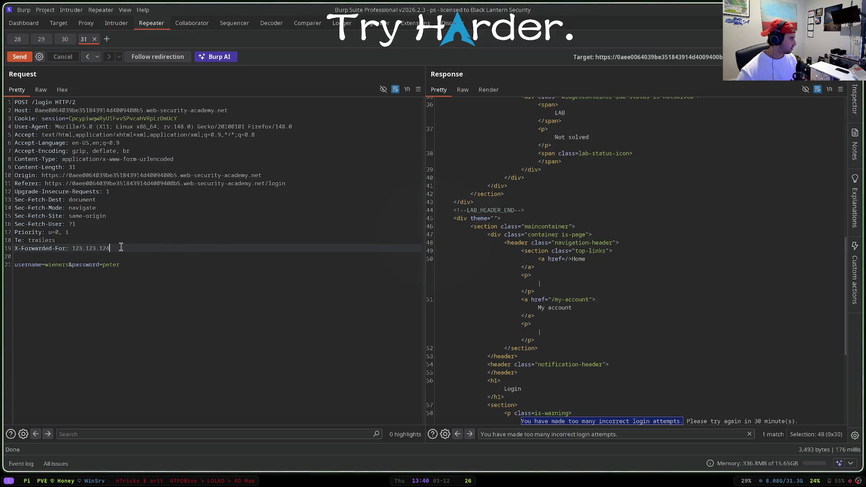
- Resend the login with X-Forwarded-For 123.123.1 and username wiener, getting 302 Found
{"action": "key", "text": "BackSpace"}
{"action": "key", "text": "BackSpace"}
{"action": "key", "text": "ctrl+space"}
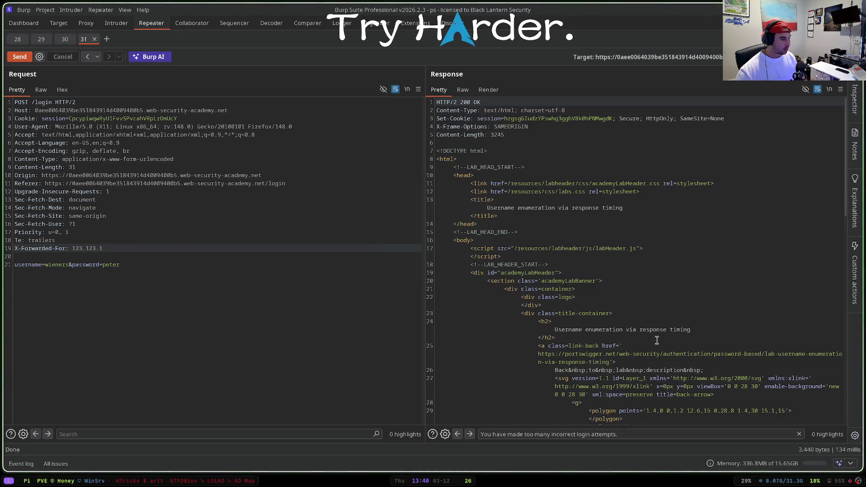
{"action": "mouse_move", "coordinate": [847, 143]}
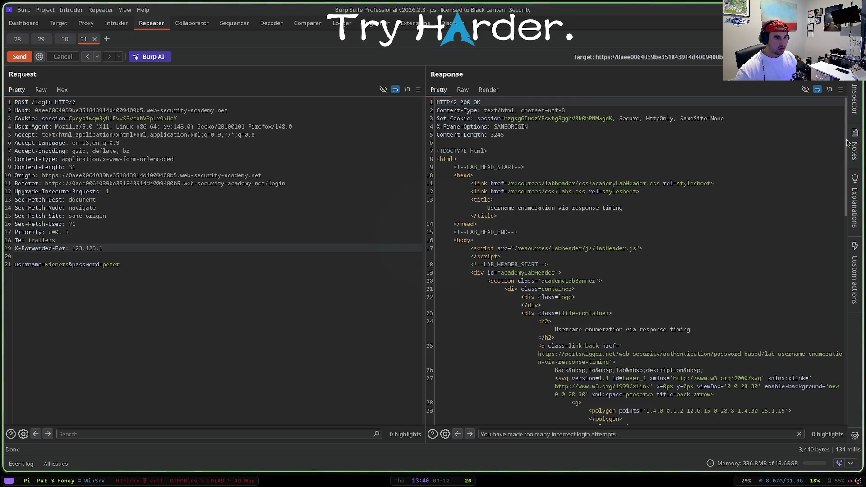
{"action": "scroll", "coordinate": [840, 152], "scroll_direction": "down", "scroll_amount": 2}
{"action": "left_click", "coordinate": [66, 265]}
{"action": "key", "text": "BackSpace"}
{"action": "key", "text": "ctrl+space"}
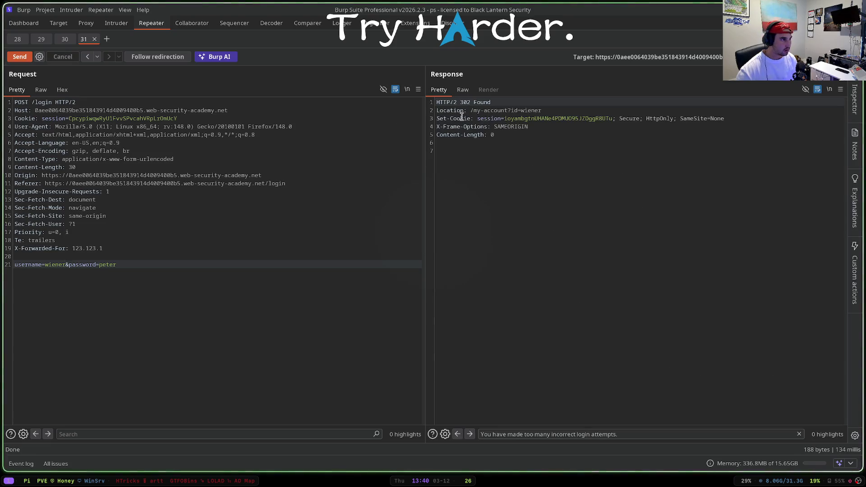
{"action": "left_click", "coordinate": [117, 25]}
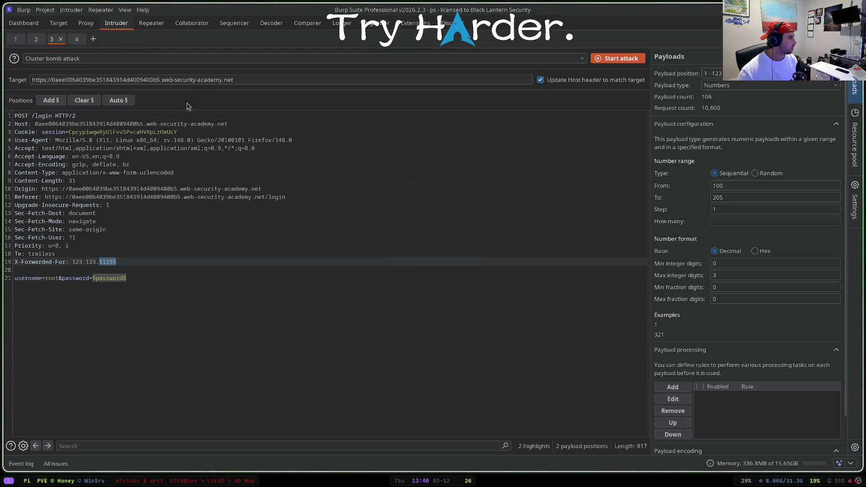
- Maximise attack 37's results and sort them by status code
{"action": "key", "text": "super+f"}
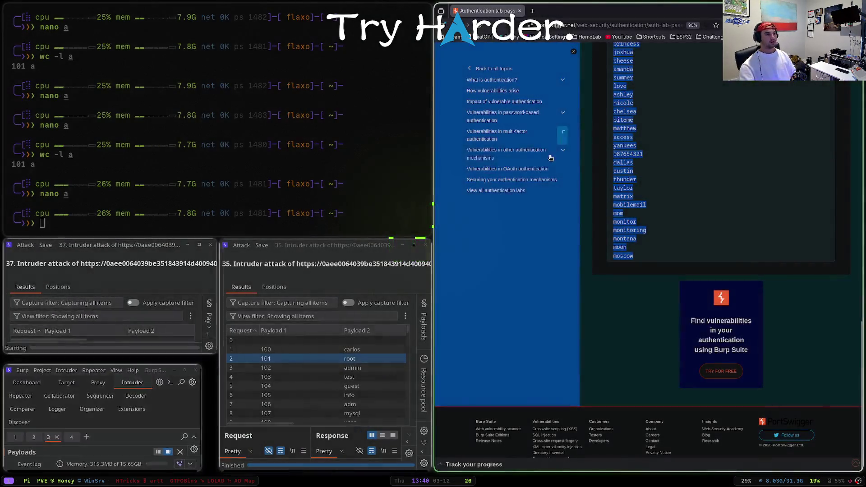
{"action": "key", "text": "super+f"}
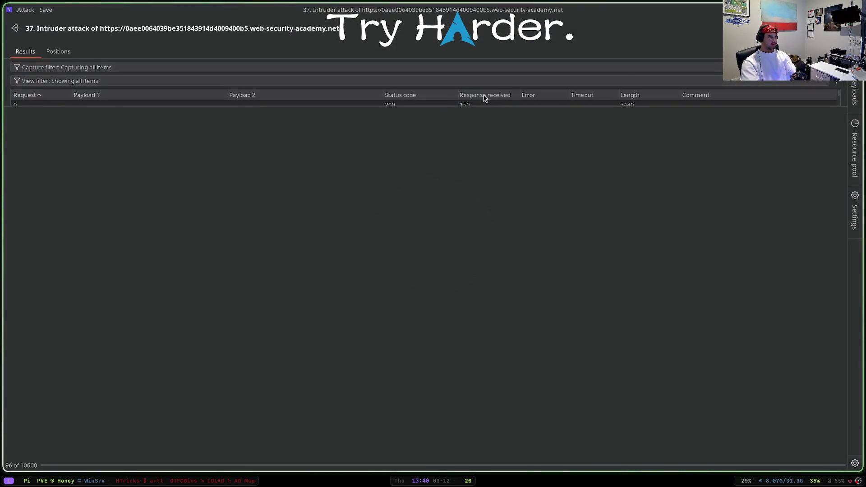
{"action": "left_click_drag", "start_coordinate": [492, 104], "coordinate": [508, 304]}
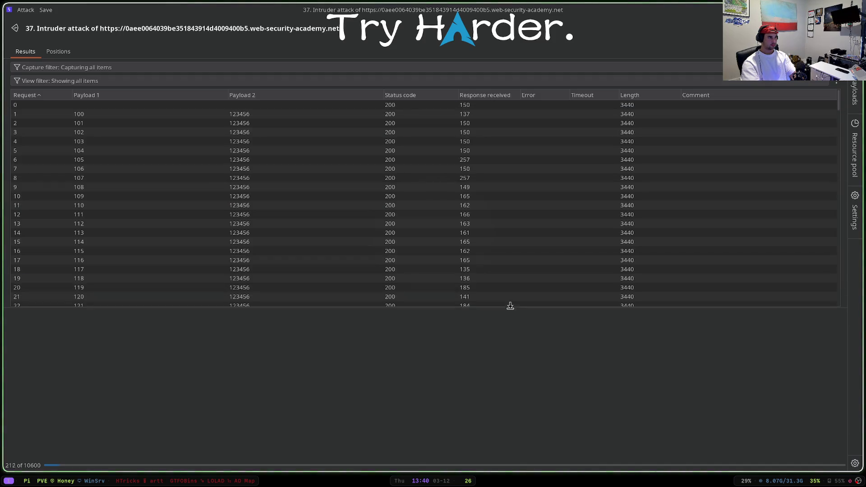
{"action": "left_click", "coordinate": [411, 95]}
- Discard attack 37, close attack 35 and restore the Intruder setup full size
{"action": "key", "text": "alt+F4"}
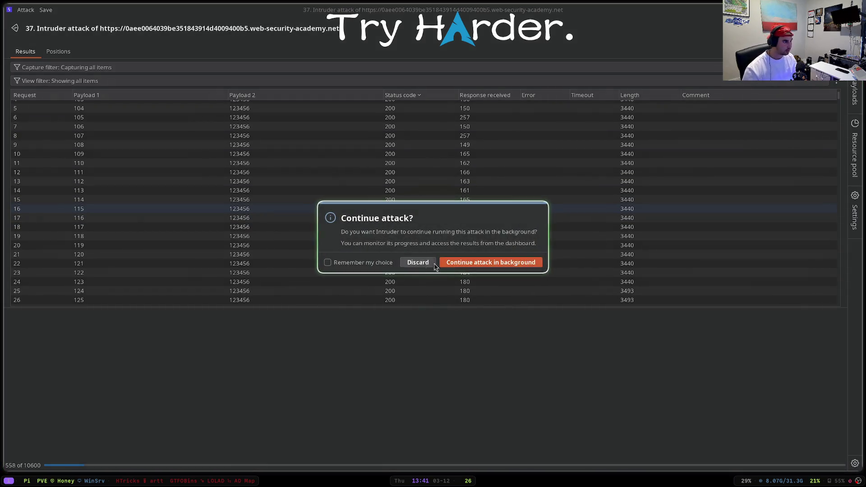
{"action": "left_click", "coordinate": [420, 263]}
{"action": "key", "text": "alt+F4"}
{"action": "key", "text": "super+Up"}
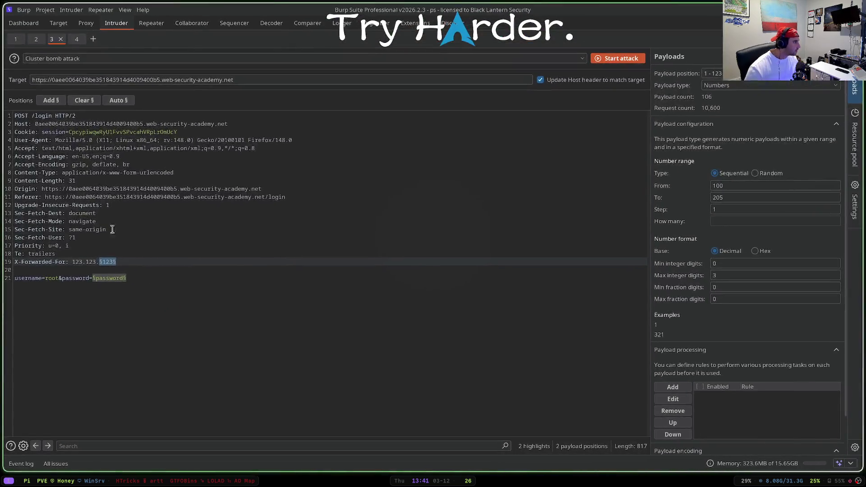
- Keep Cluster bomb and move the X-Forwarded-For payload marker to the third octet, leaving 123.§123§.100
{"action": "key", "text": "Down"}
{"action": "key", "text": "Down"}
{"action": "left_click", "coordinate": [106, 60]}
{"action": "left_click", "coordinate": [108, 142]}
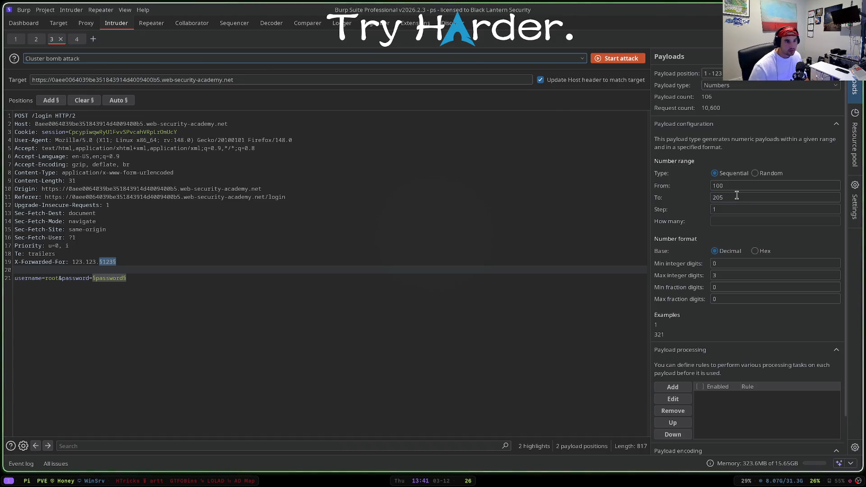
{"action": "left_click", "coordinate": [145, 277]}
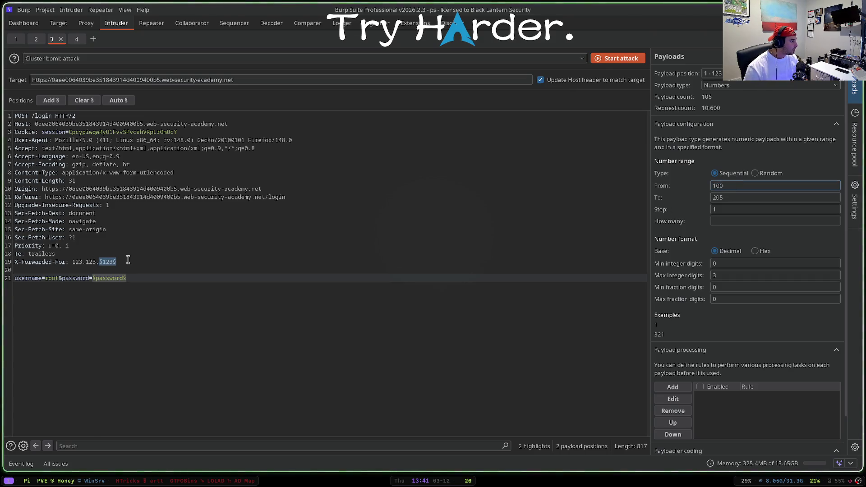
{"action": "double_click", "coordinate": [105, 261]}
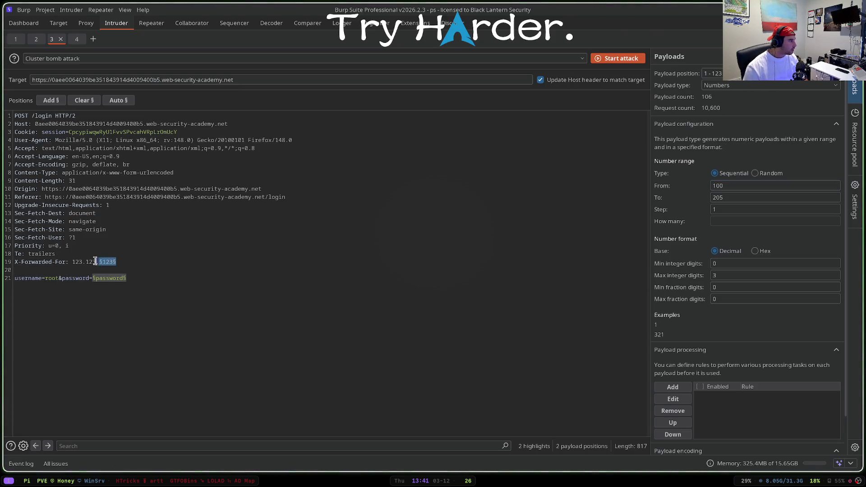
{"action": "key", "text": "BackSpace"}
{"action": "type", "text": "00"}
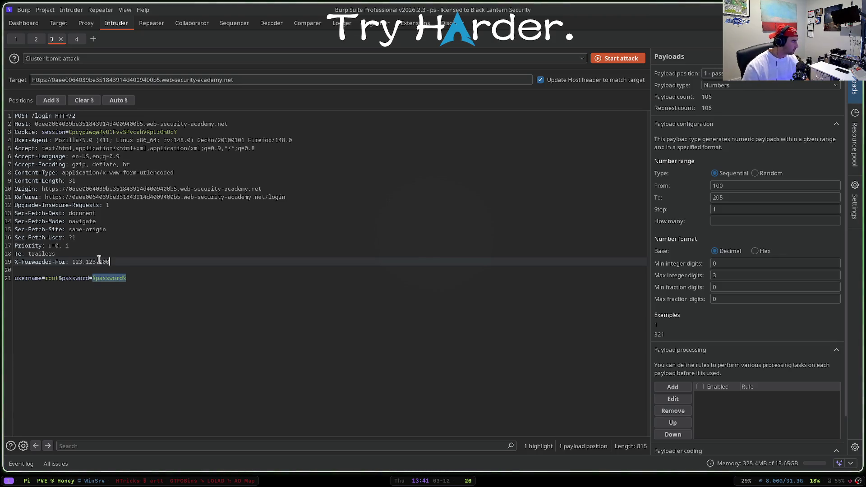
{"action": "double_click", "coordinate": [94, 261]}
{"action": "left_click", "coordinate": [51, 100]}
- Review the payload positions and set the numbers payload range From 1 To 250 (25,000 requests)
{"action": "left_click", "coordinate": [772, 73]}
{"action": "left_click", "coordinate": [738, 95]}
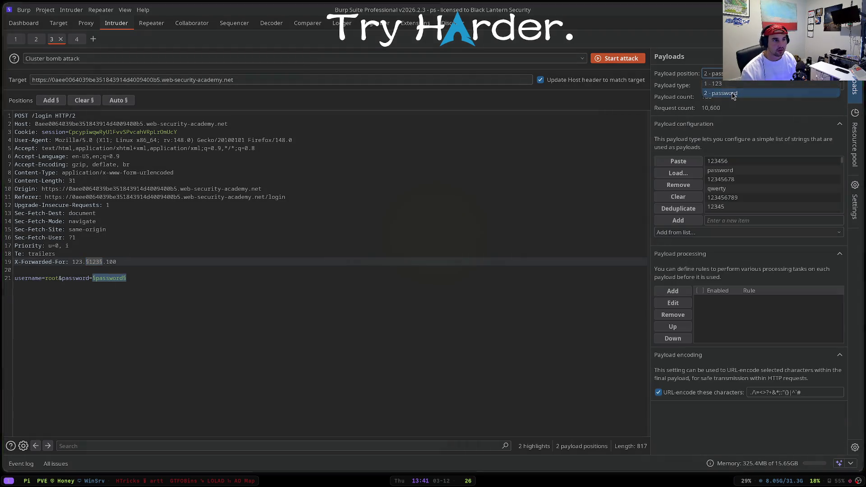
{"action": "left_click", "coordinate": [772, 73]}
{"action": "left_click", "coordinate": [738, 85]}
{"action": "double_click", "coordinate": [718, 186]}
{"action": "type", "text": "1"}
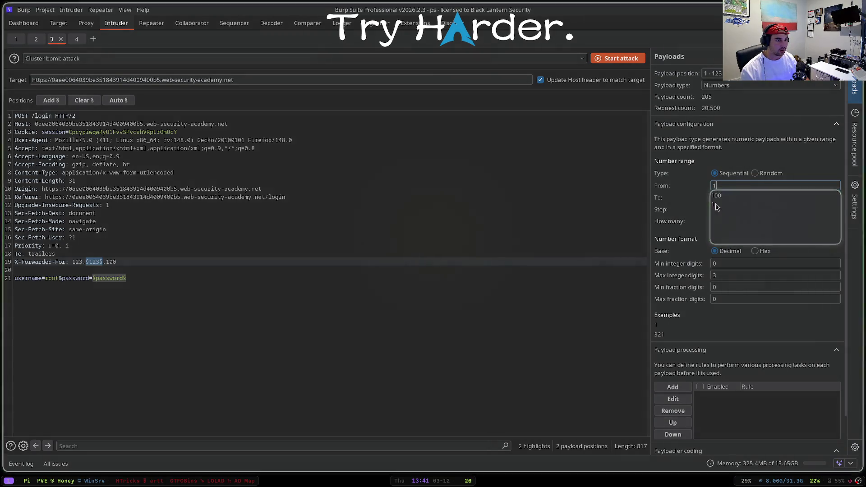
{"action": "double_click", "coordinate": [717, 196]}
{"action": "type", "text": "250"}
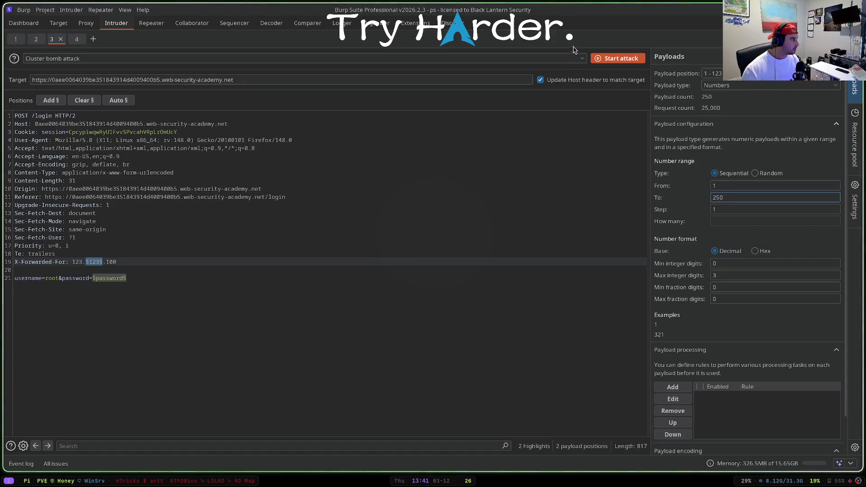
- Start the 1–250 attack, close the attack 39 window and cancel the Exit Burp prompt
{"action": "left_click", "coordinate": [612, 59]}
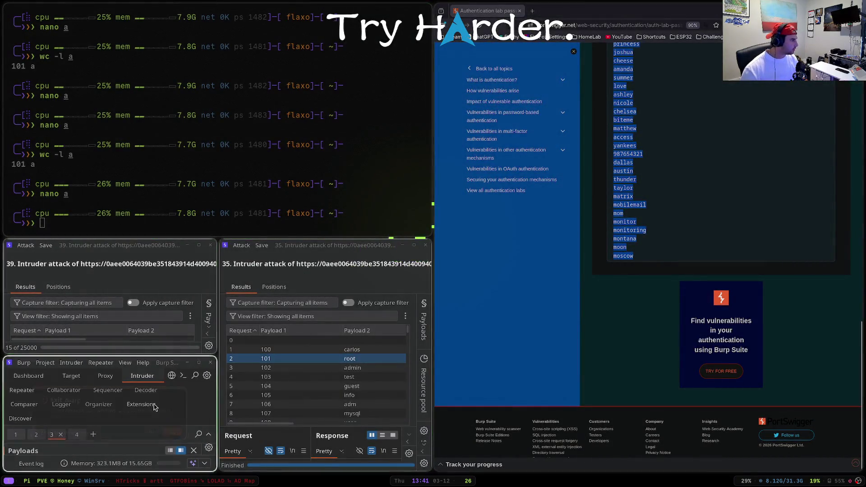
{"action": "key", "text": "super+q"}
{"action": "key", "text": "Return"}
{"action": "left_click", "coordinate": [166, 437]}
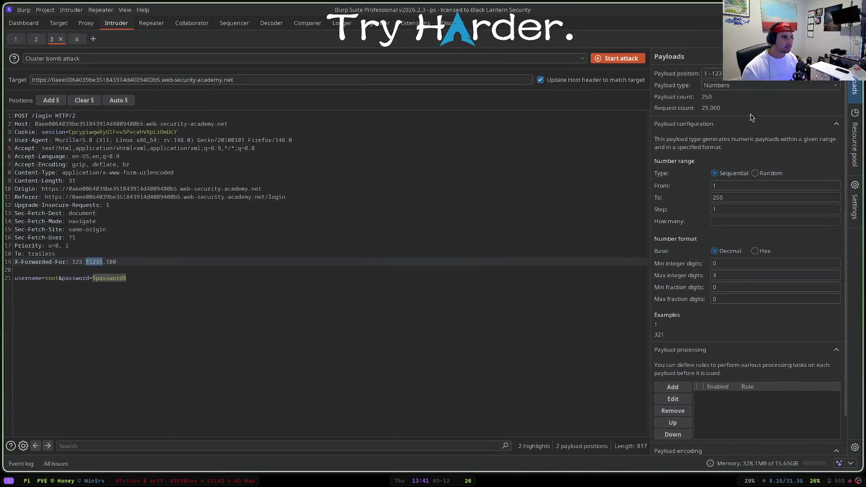
- Narrow the numbers range To value to 110 and start attack 41 with 11,000 requests
{"action": "left_click_drag", "start_coordinate": [735, 197], "coordinate": [712, 198]}
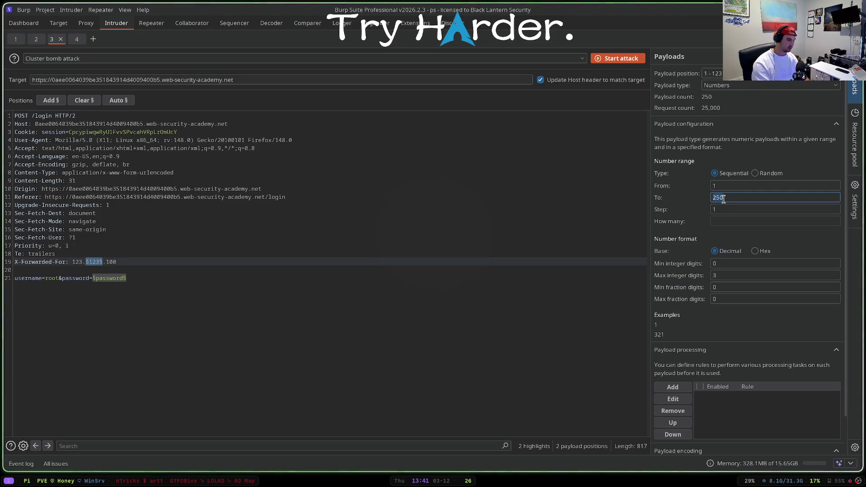
{"action": "type", "text": "10"}
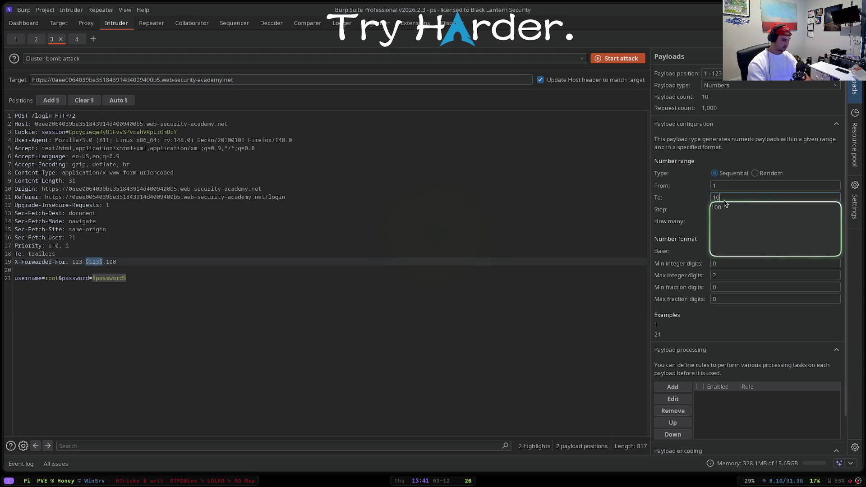
{"action": "type", "text": "001"}
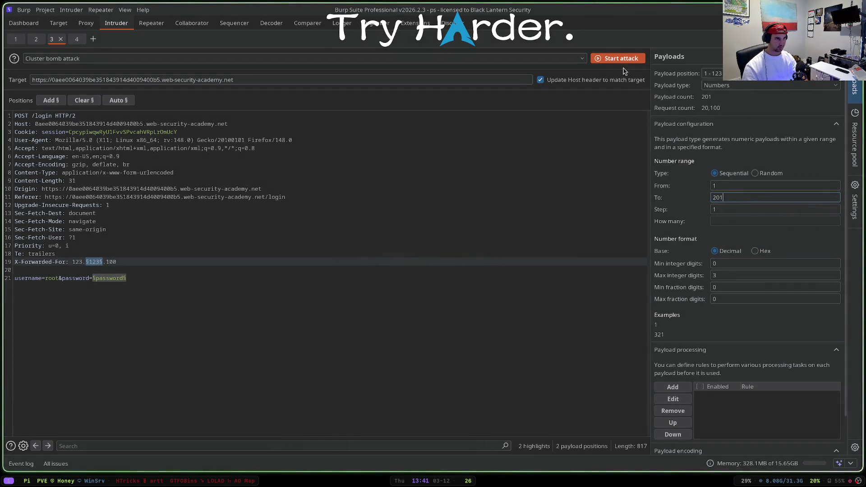
{"action": "key", "text": "BackSpace"}
{"action": "key", "text": "BackSpace"}
{"action": "key", "text": "BackSpace"}
{"action": "type", "text": "110"}
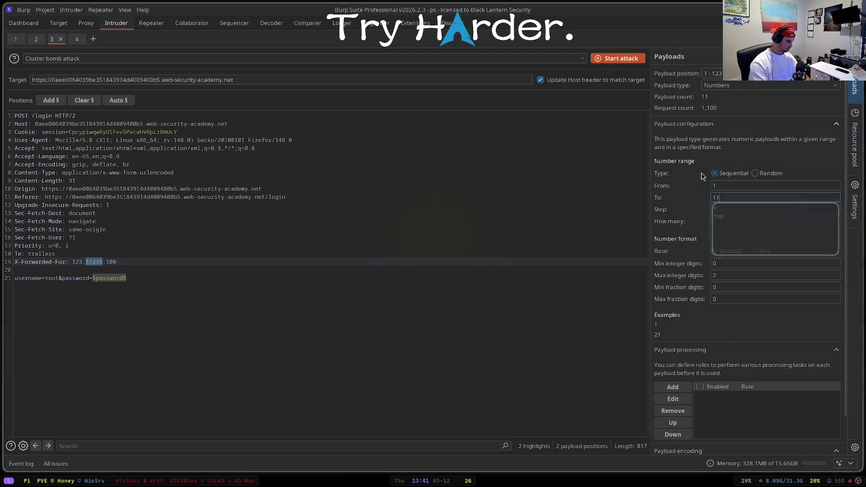
{"action": "left_click", "coordinate": [611, 61]}
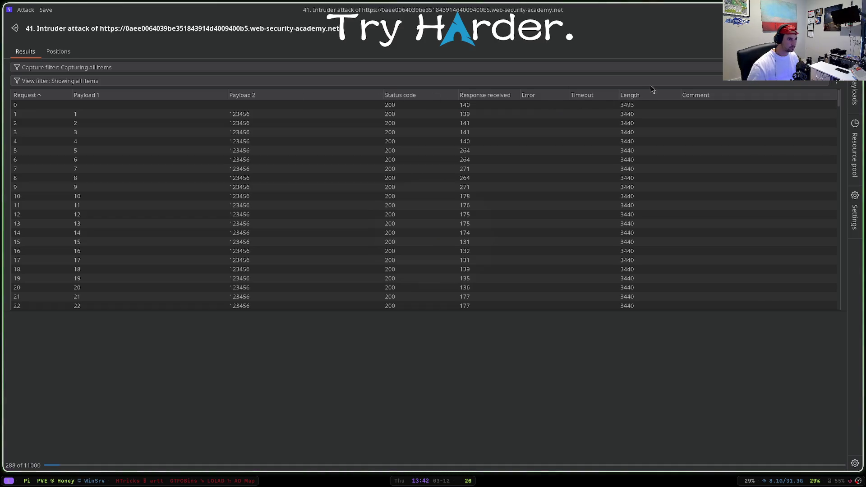
- Sort attack 41 results by length and inspect requests 272 and 278
{"action": "left_click", "coordinate": [643, 96]}
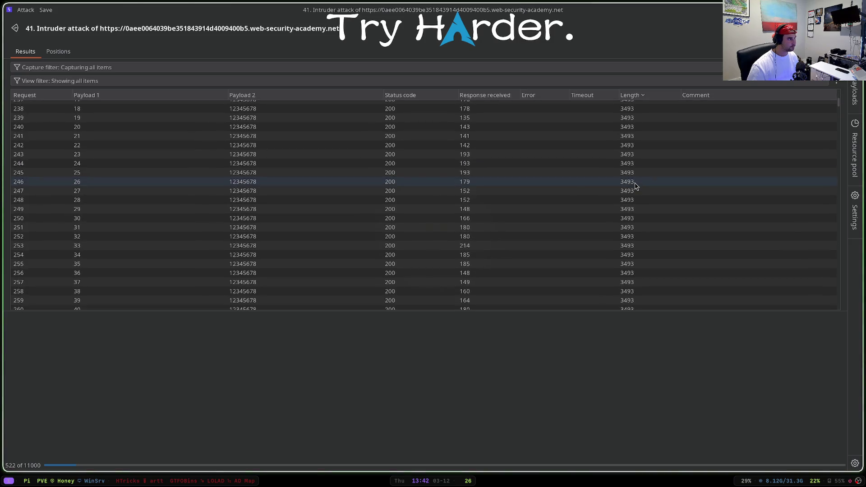
{"action": "left_click", "coordinate": [498, 200]}
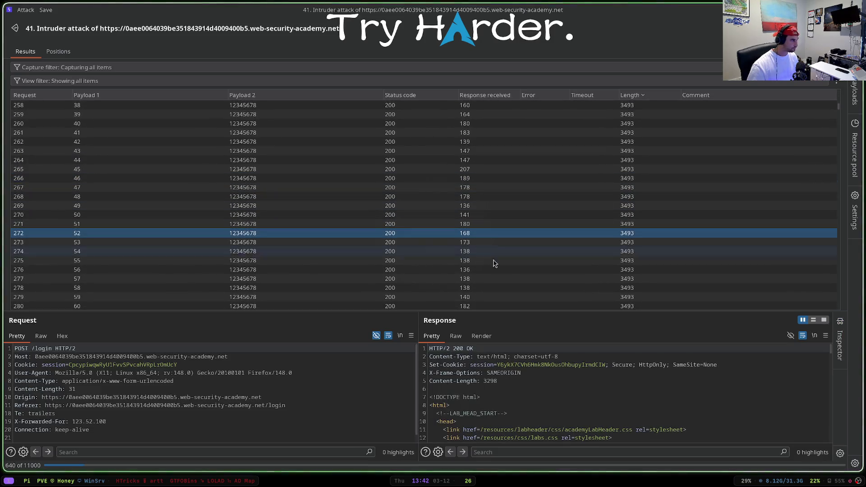
{"action": "left_click", "coordinate": [285, 255]}
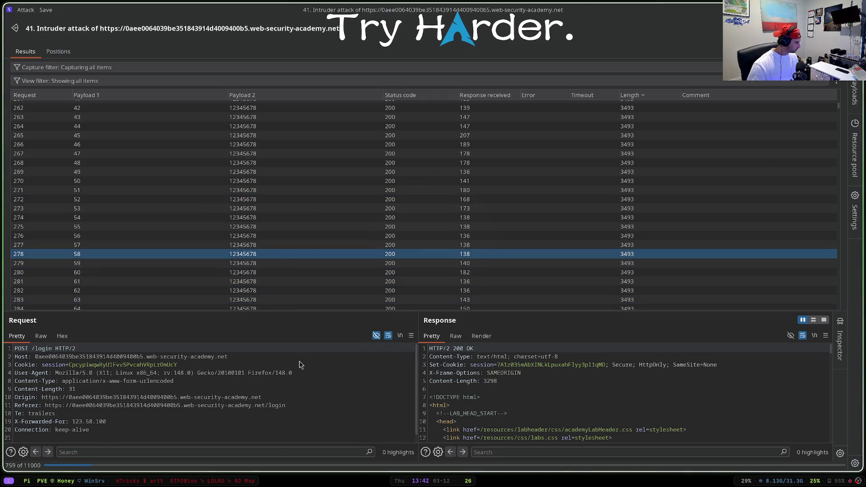
{"action": "left_click", "coordinate": [325, 196]}
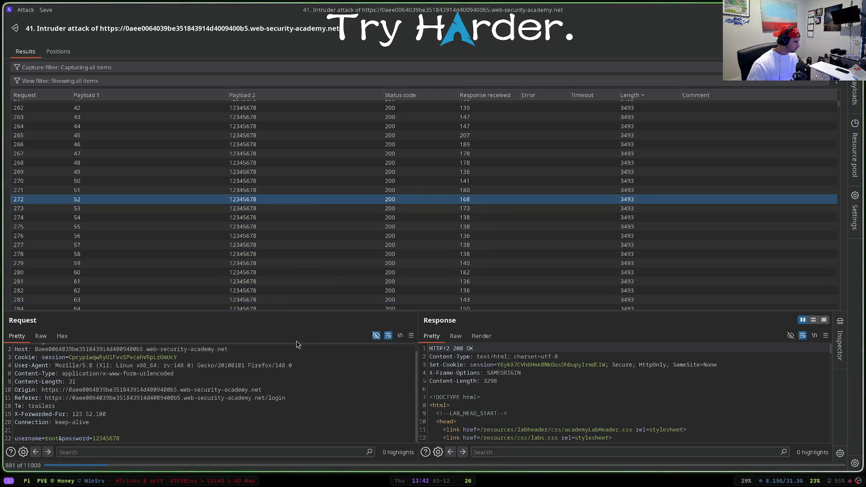
{"action": "scroll", "coordinate": [443, 122], "scroll_direction": "up", "scroll_amount": 5}
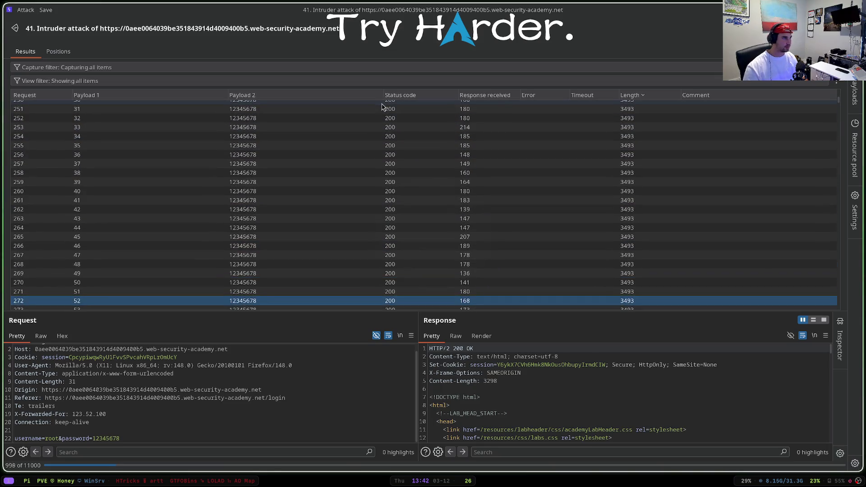
{"action": "scroll", "coordinate": [382, 106], "scroll_direction": "up", "scroll_amount": 3}
{"action": "scroll", "coordinate": [382, 107], "scroll_direction": "up", "scroll_amount": 3}
{"action": "scroll", "coordinate": [383, 106], "scroll_direction": "up", "scroll_amount": 3}
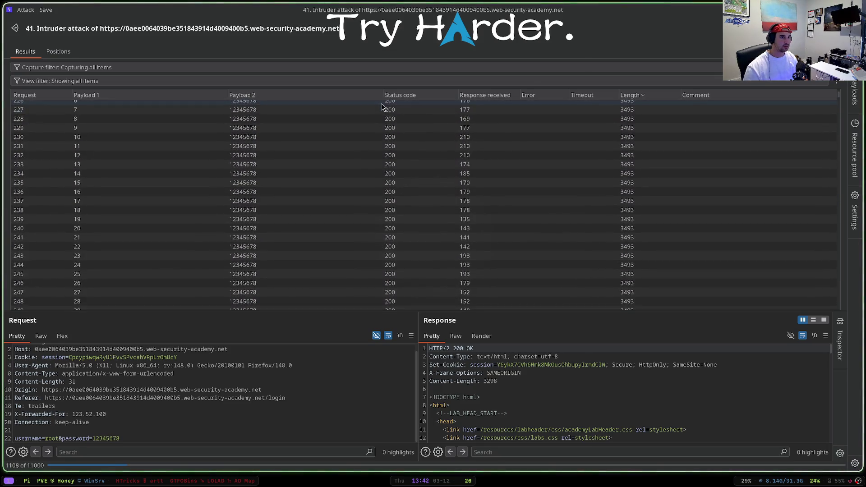
- Sort attack 41 by status code, then stop the attack and close its window
{"action": "left_click", "coordinate": [404, 98]}
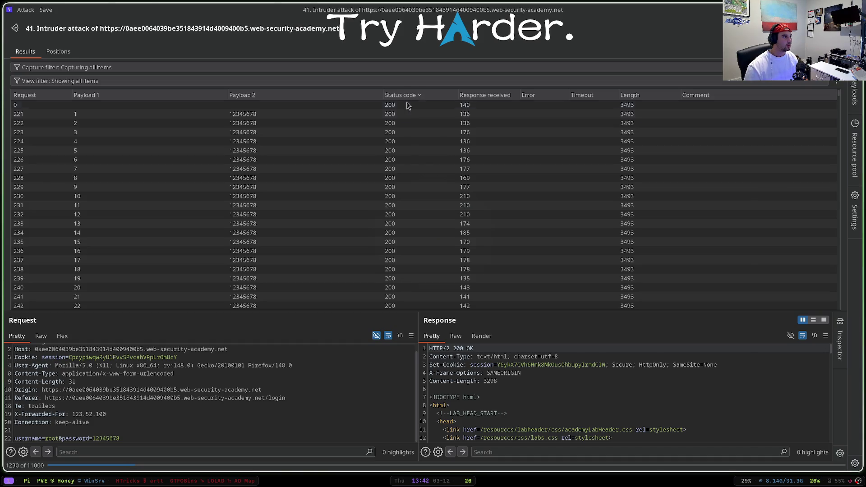
{"action": "key", "text": "super+q"}
{"action": "left_click", "coordinate": [415, 262]}
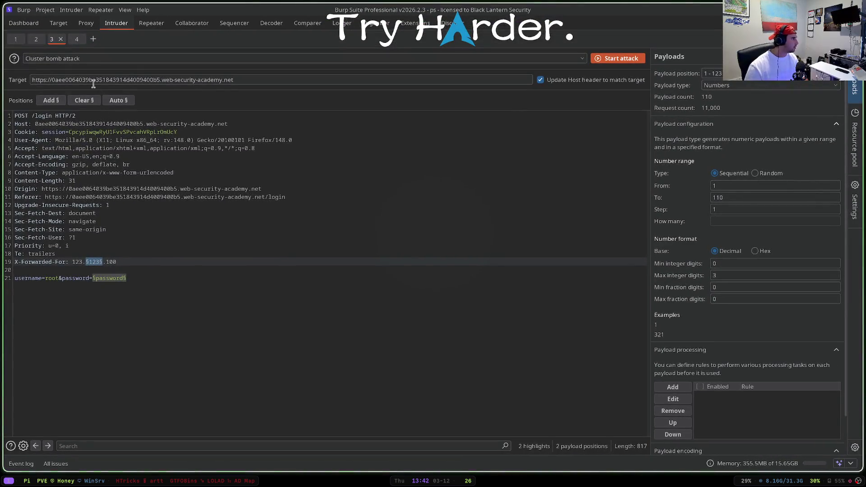
- View attack 35 fullscreen sorted by length and inspect the activestat row with the unique 3493 length
{"action": "left_click", "coordinate": [73, 60]}
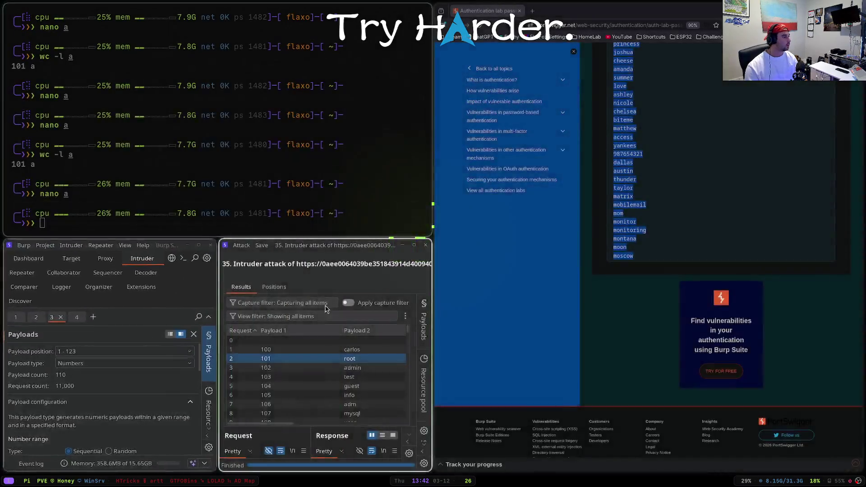
{"action": "key", "text": "super+f"}
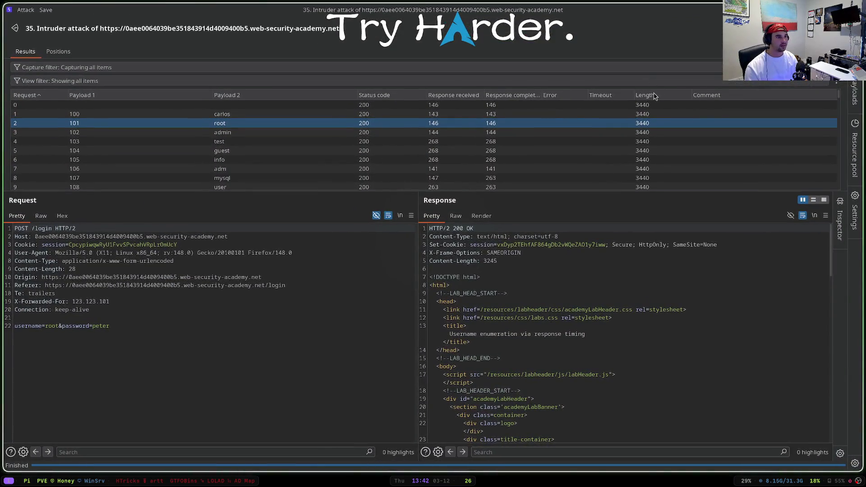
{"action": "left_click", "coordinate": [645, 94]}
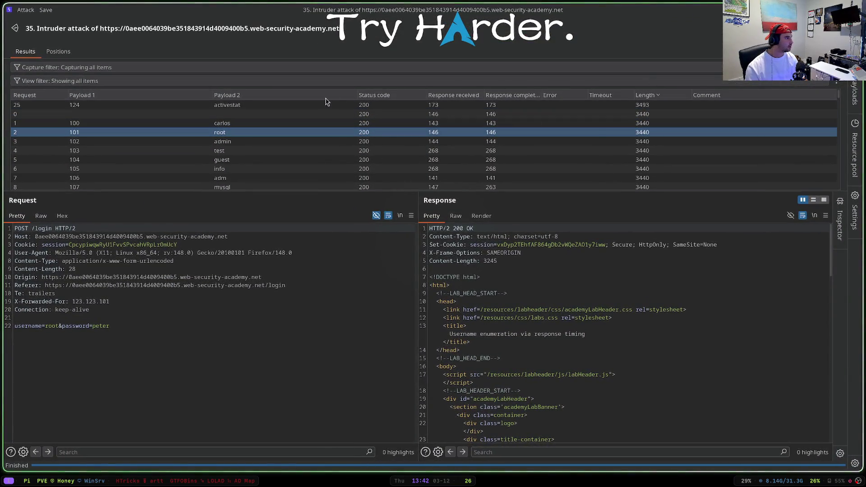
{"action": "left_click", "coordinate": [303, 107]}
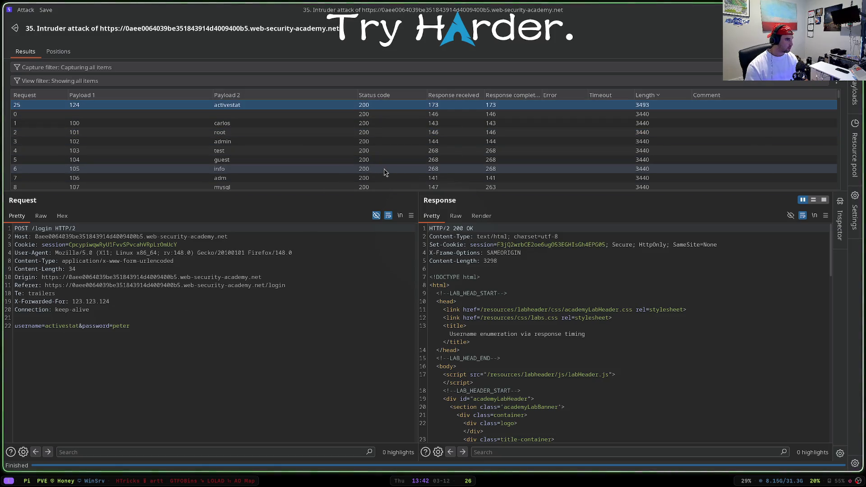
- Return to the maximised Intruder tab 3 configuration and bring up the attack-type list
{"action": "key", "text": "alt+Tab"}
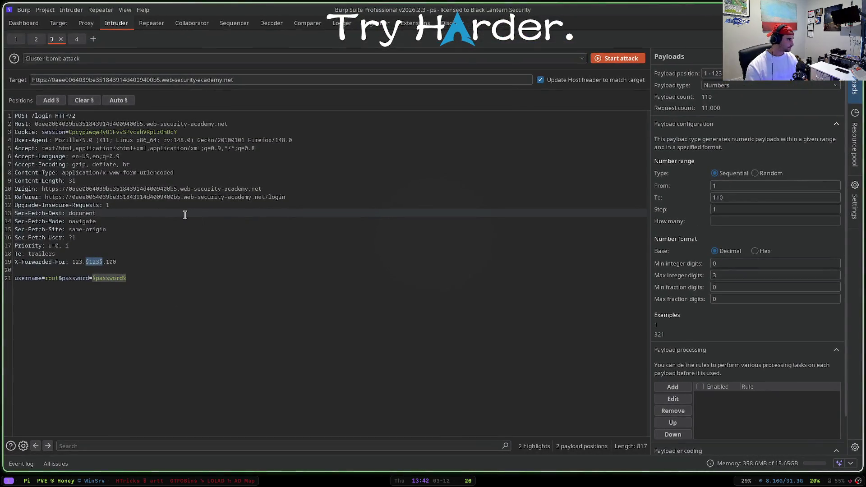
{"action": "left_click", "coordinate": [112, 60]}
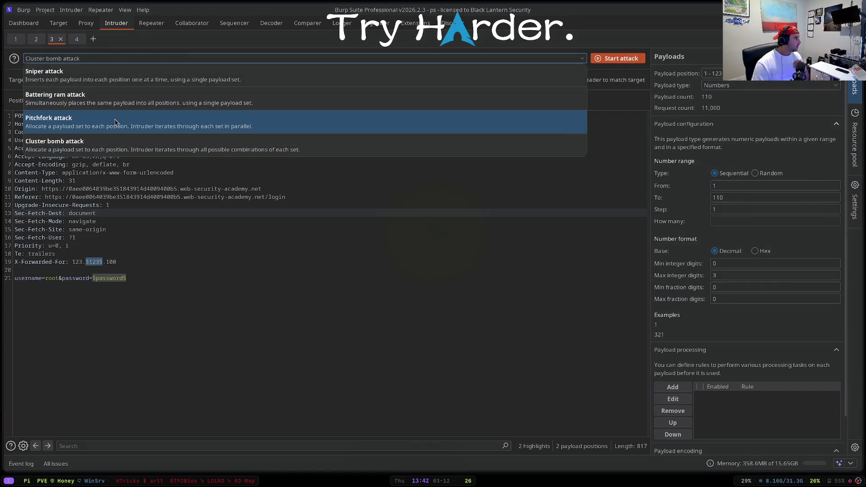
- Switch to Pitchfork, mark the first X-Forwarded-For octet §123§ as the payload, and start attack 43
{"action": "left_click", "coordinate": [163, 126]}
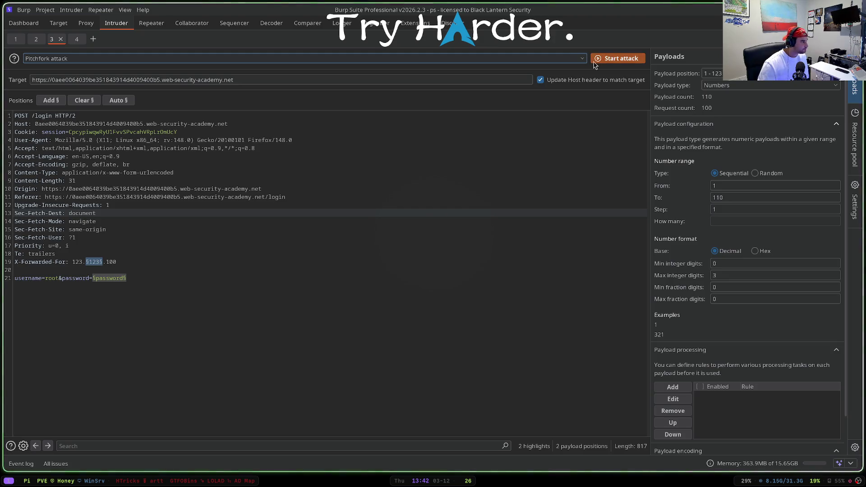
{"action": "left_click_drag", "start_coordinate": [102, 262], "coordinate": [85, 263]}
{"action": "type", "text": "1"}
{"action": "left_click", "coordinate": [52, 100]}
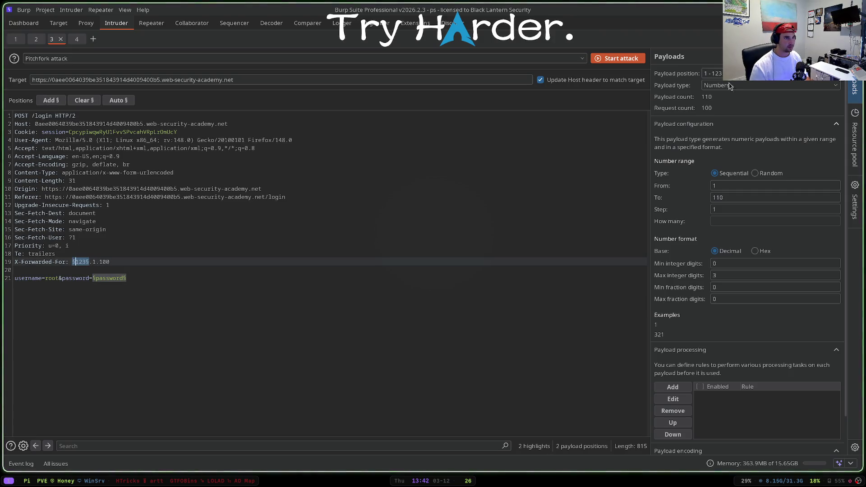
{"action": "left_click", "coordinate": [620, 59]}
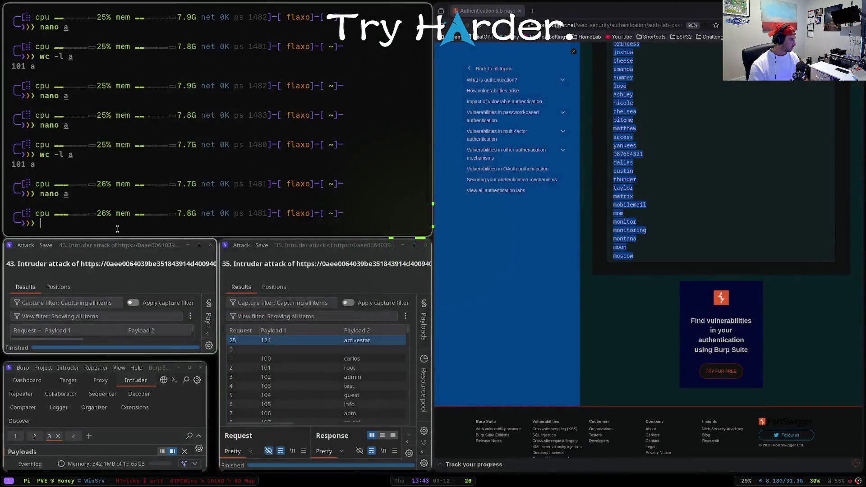
- View attack 43 fullscreen sorted by status code and inspect the dragon and qwerty rows' invalid-credentials responses
{"action": "key", "text": "super+f"}
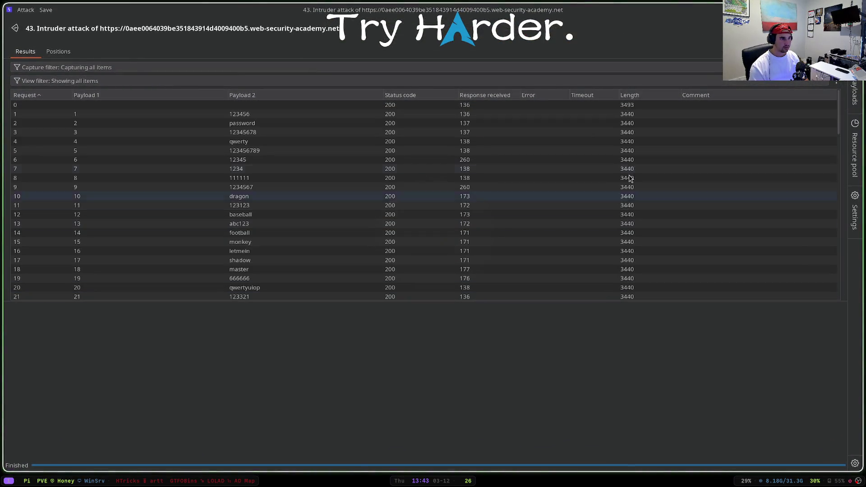
{"action": "left_click", "coordinate": [645, 96]}
{"action": "left_click", "coordinate": [404, 96]}
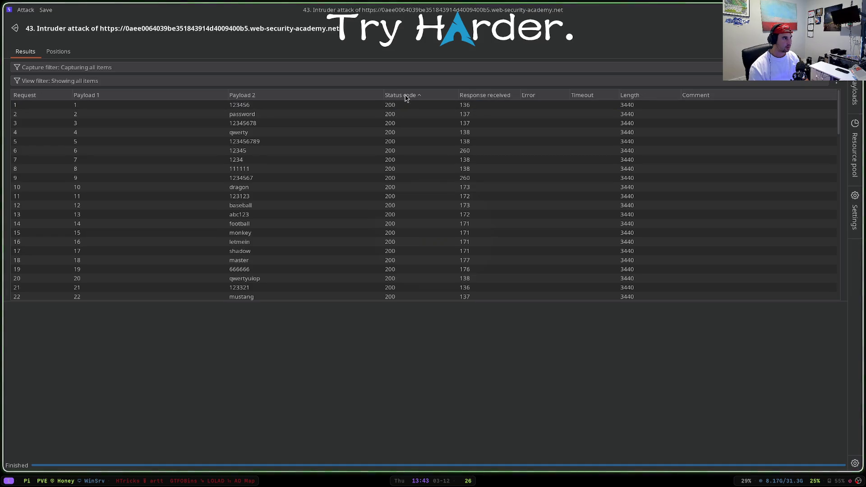
{"action": "left_click", "coordinate": [386, 123]}
{"action": "left_click", "coordinate": [376, 187]}
{"action": "scroll", "coordinate": [376, 245], "scroll_direction": "down", "scroll_amount": 2}
{"action": "scroll", "coordinate": [375, 244], "scroll_direction": "up", "scroll_amount": 2}
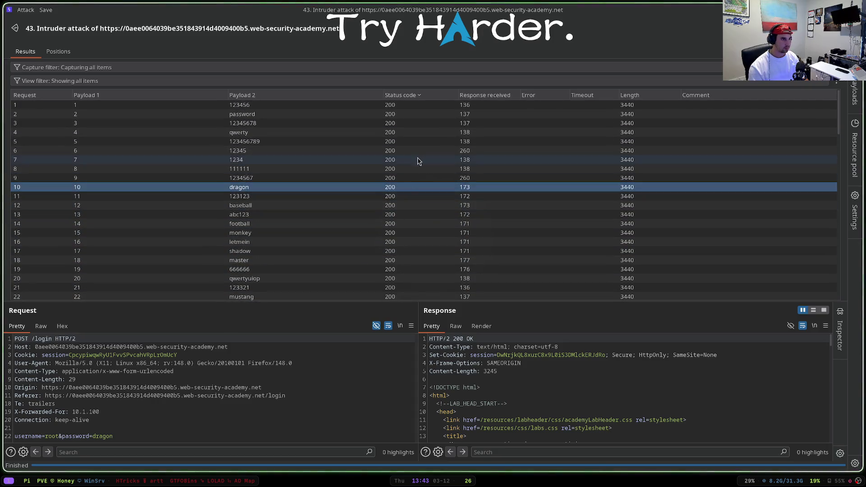
{"action": "left_click", "coordinate": [420, 133]}
{"action": "scroll", "coordinate": [518, 411], "scroll_direction": "down", "scroll_amount": 1}
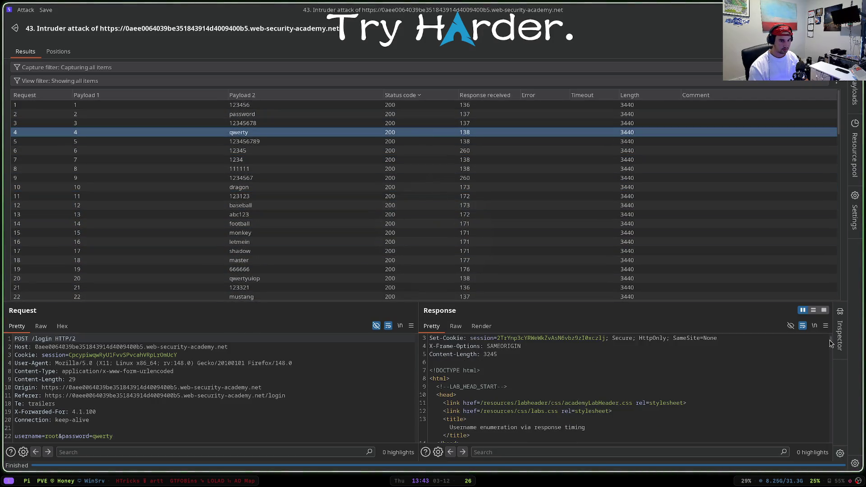
{"action": "left_click_drag", "start_coordinate": [830, 340], "coordinate": [827, 365]}
{"action": "scroll", "coordinate": [677, 372], "scroll_direction": "down", "scroll_amount": 5}
{"action": "scroll", "coordinate": [560, 384], "scroll_direction": "down", "scroll_amount": 5}
{"action": "scroll", "coordinate": [560, 384], "scroll_direction": "down", "scroll_amount": 5}
{"action": "scroll", "coordinate": [560, 385], "scroll_direction": "up", "scroll_amount": 1}
{"action": "scroll", "coordinate": [559, 385], "scroll_direction": "up", "scroll_amount": 1}
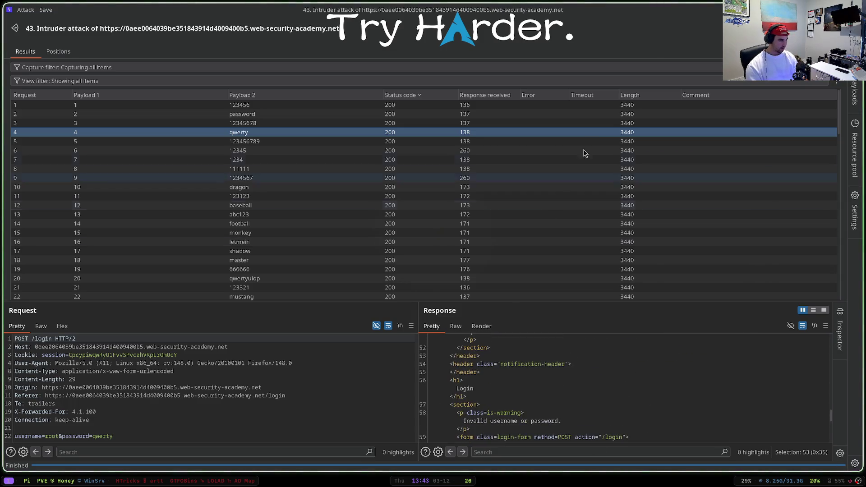
- Sort attack 43 by length, then close the window and discard the attack
{"action": "left_click", "coordinate": [634, 97]}
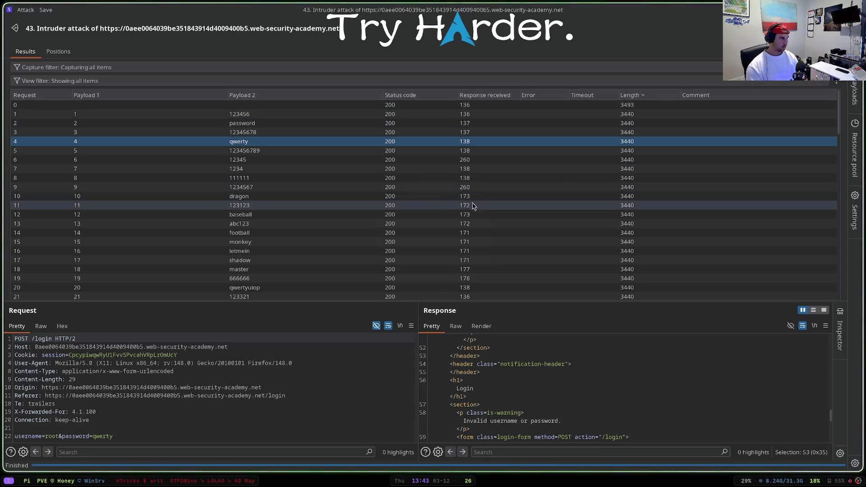
{"action": "key", "text": "alt+F4"}
{"action": "left_click", "coordinate": [509, 262]}
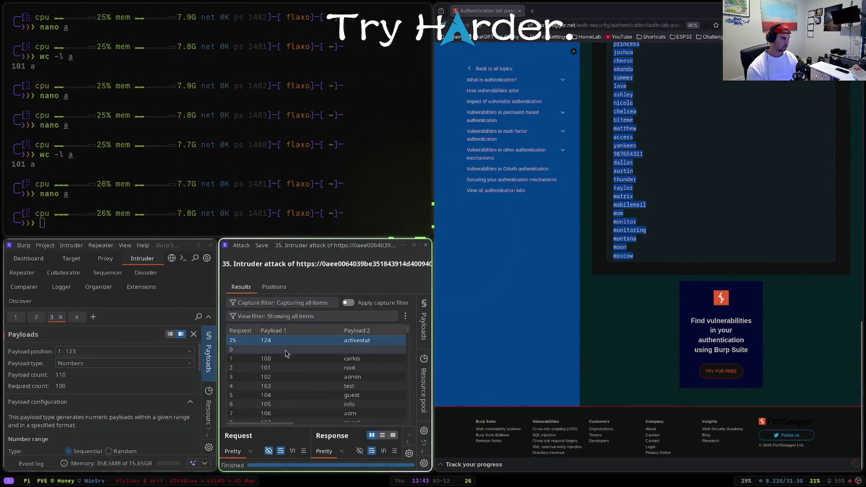
- Replace the username value root in the Intruder request and start pitchfork attack 45
{"action": "key", "text": "super+f"}
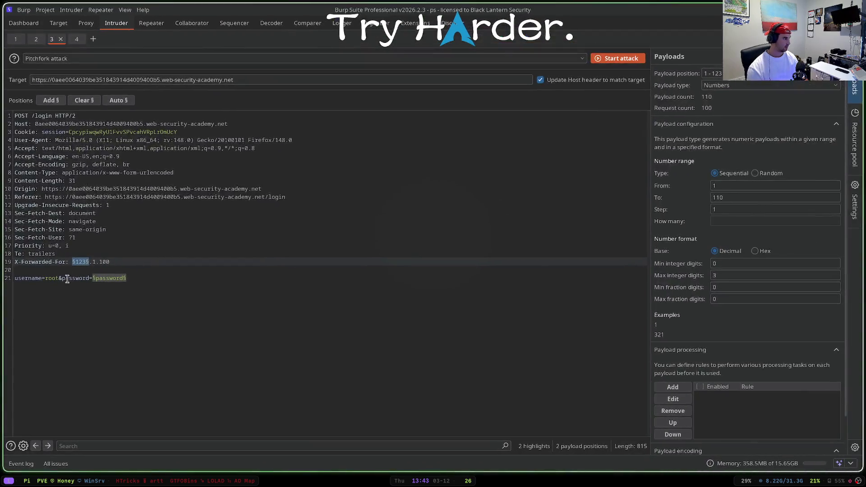
{"action": "double_click", "coordinate": [49, 278]}
{"action": "type", "text": "ad"}
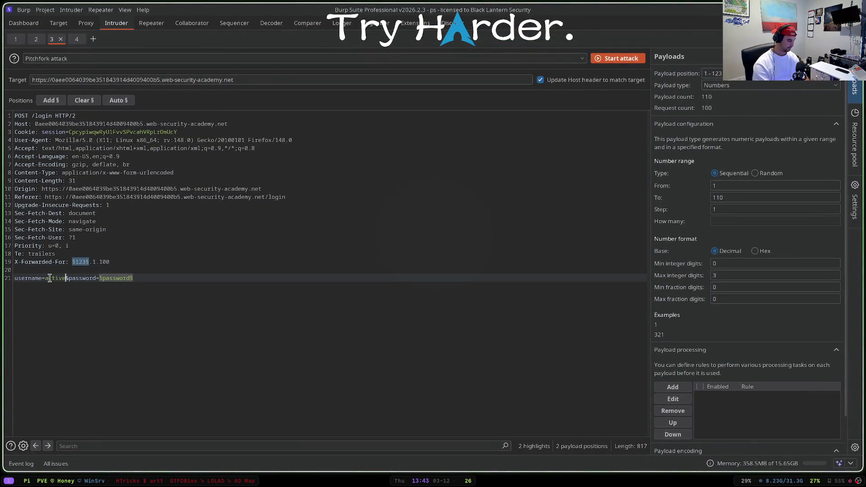
{"action": "left_click", "coordinate": [621, 59]}
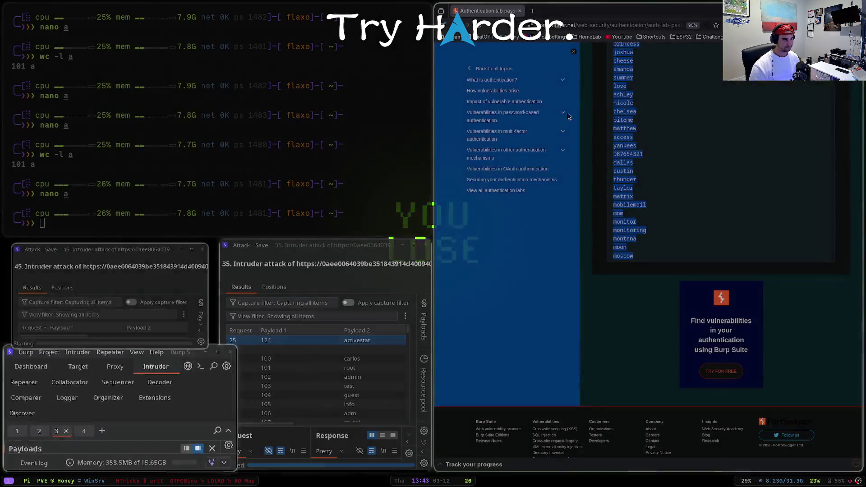
- View attack 45 fullscreen sorted by request number, then discard the attack
{"action": "key", "text": "super+f"}
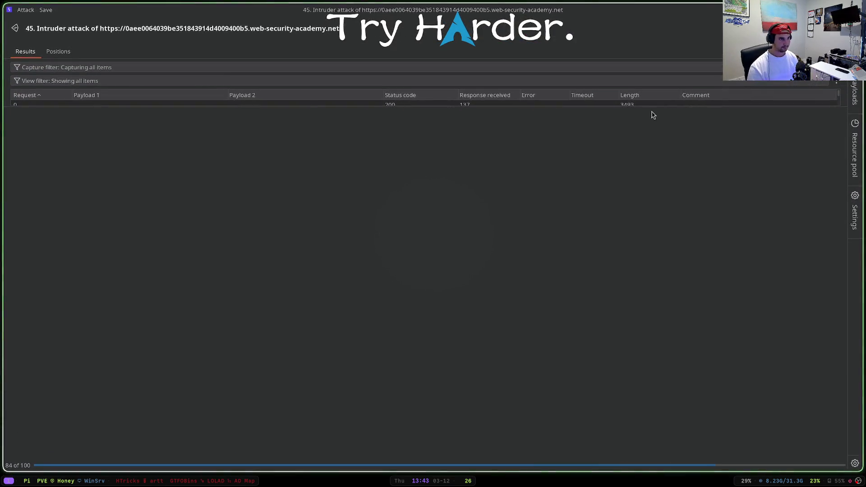
{"action": "left_click", "coordinate": [433, 100]}
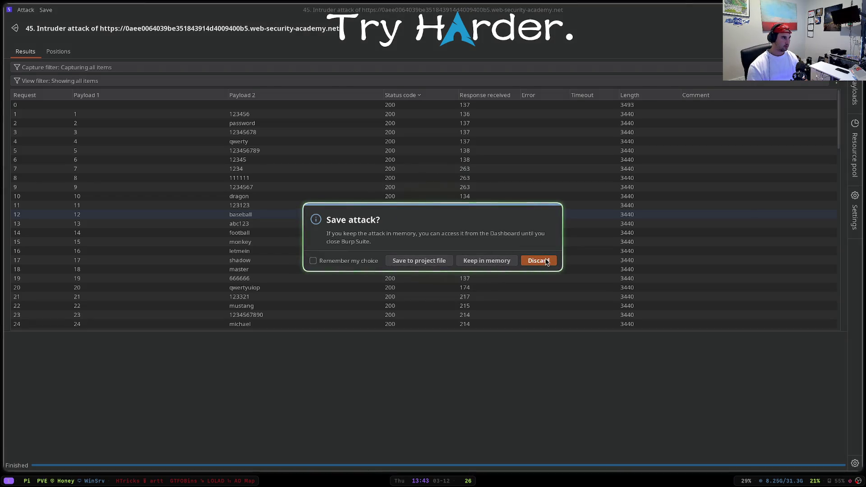
{"action": "left_click", "coordinate": [538, 261]}
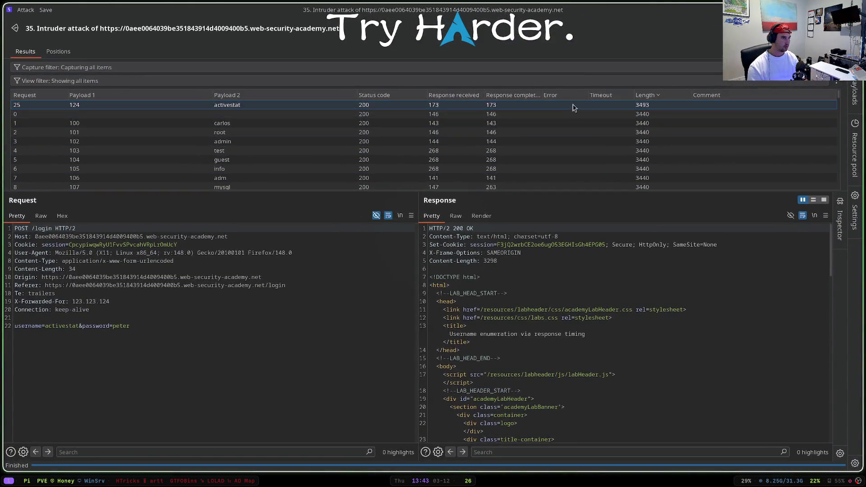
- Sort attack 35 by response time both ways, clear back to length order with activestat on top, and enlarge the results table
{"action": "left_click", "coordinate": [573, 108]}
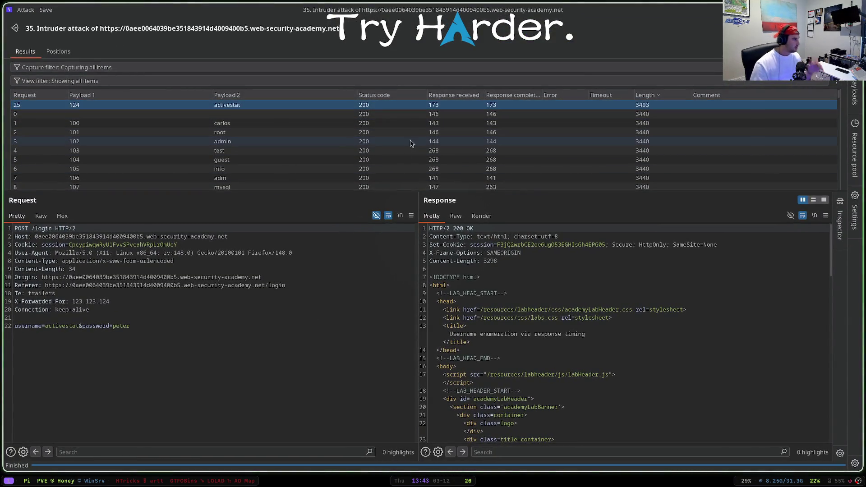
{"action": "left_click", "coordinate": [452, 97]}
{"action": "left_click", "coordinate": [451, 96]}
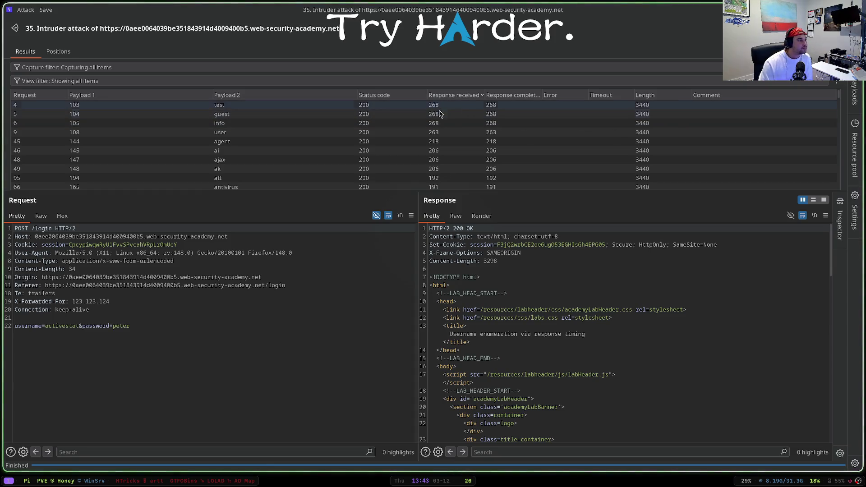
{"action": "left_click", "coordinate": [459, 97]}
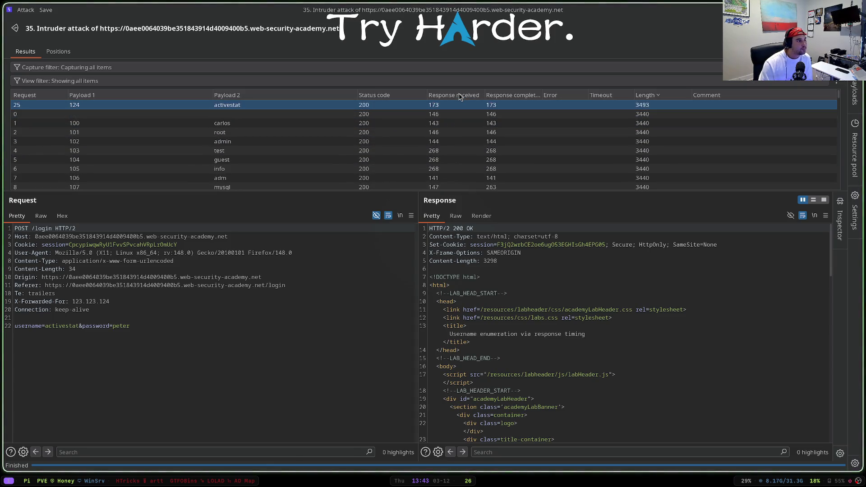
{"action": "left_click_drag", "start_coordinate": [459, 195], "coordinate": [459, 277]}
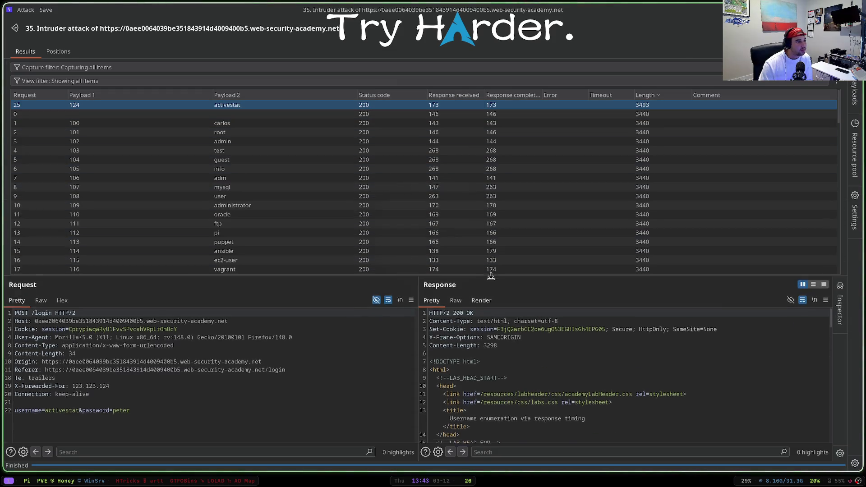
{"action": "key", "text": "super+f"}
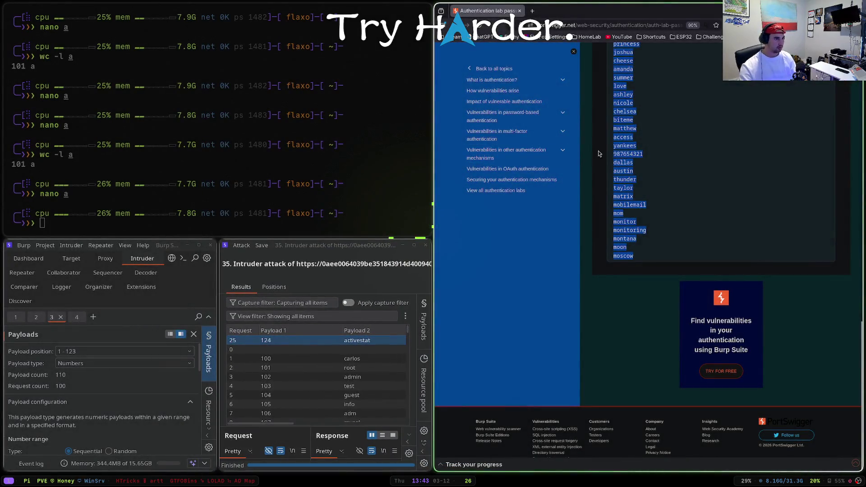
{"action": "scroll", "coordinate": [634, 156], "scroll_direction": "up", "scroll_amount": 15}
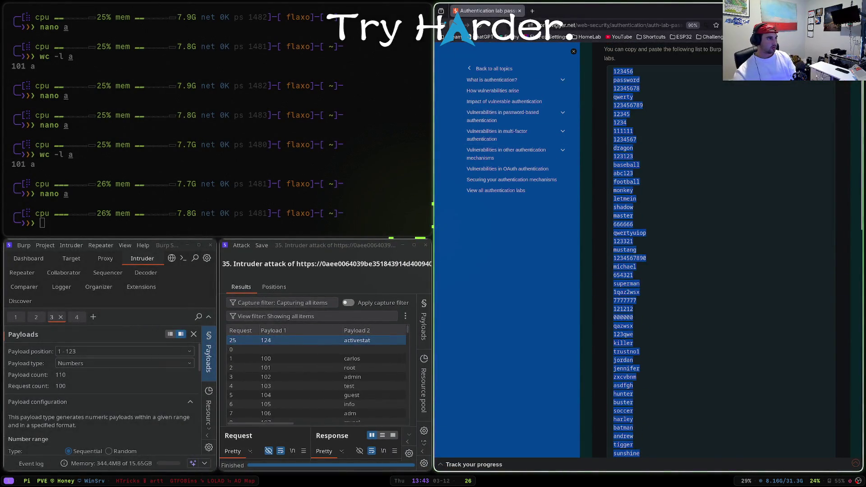
- Return the browser to the lab page and bring up the login request in Burp Repeater at the X-Forwarded-For value
{"action": "key", "text": "alt+Left"}
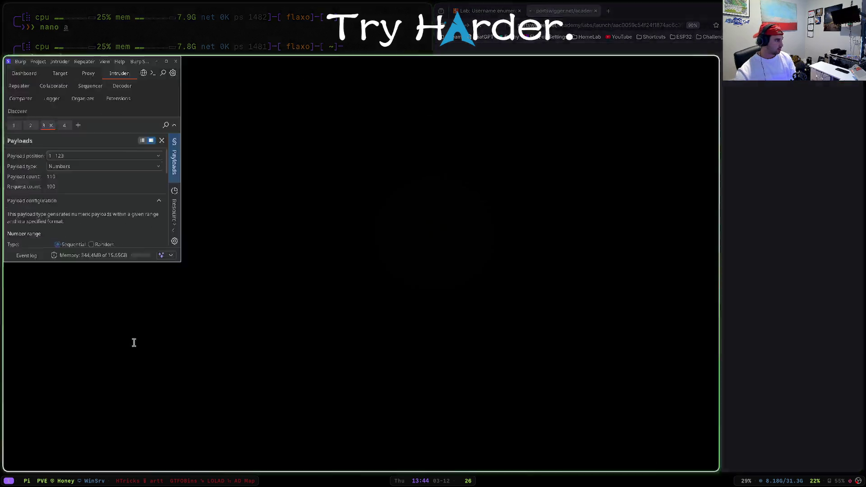
{"action": "key", "text": "super+f"}
{"action": "left_click", "coordinate": [151, 23]}
{"action": "left_click", "coordinate": [85, 249]}
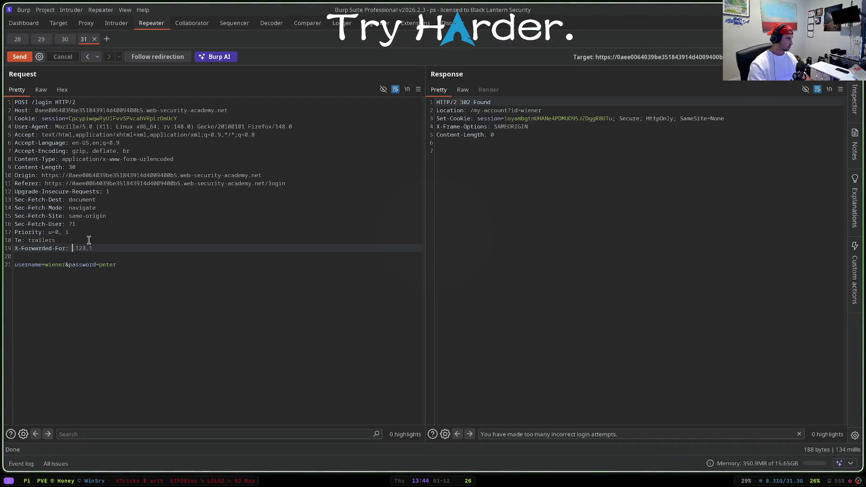
{"action": "left_click", "coordinate": [127, 266]}
{"action": "type", "text": "s"}
{"action": "key", "text": "ctrl+space"}
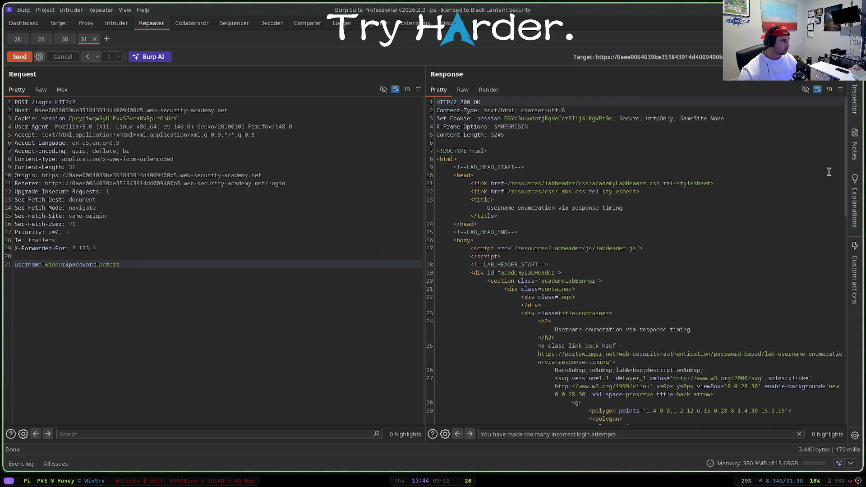
{"action": "left_click_drag", "start_coordinate": [850, 156], "coordinate": [834, 397]}
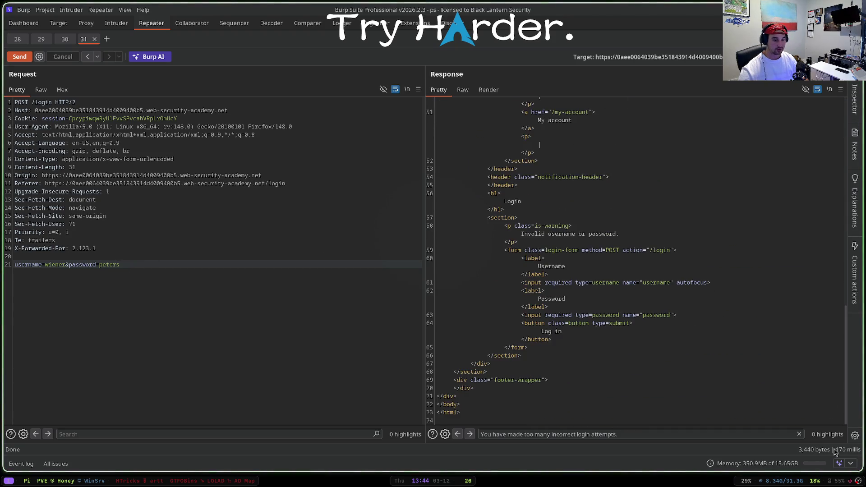
{"action": "key", "text": "ctrl+space"}
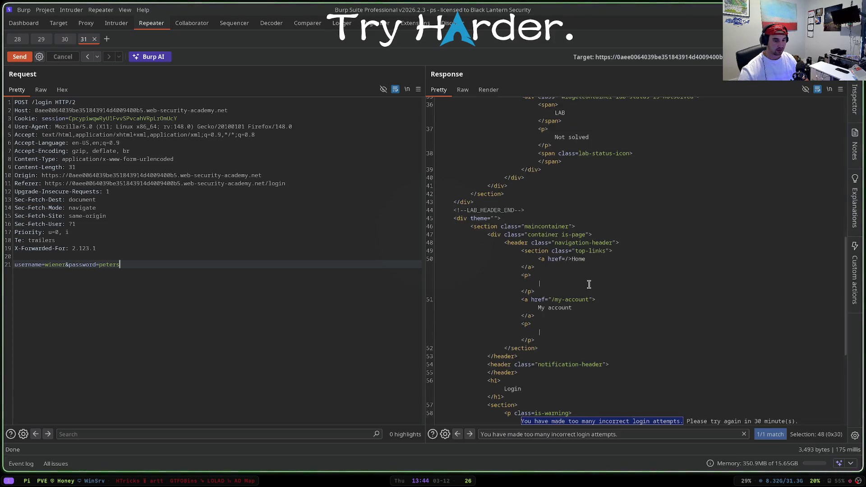
{"action": "key", "text": "ctrl+space"}
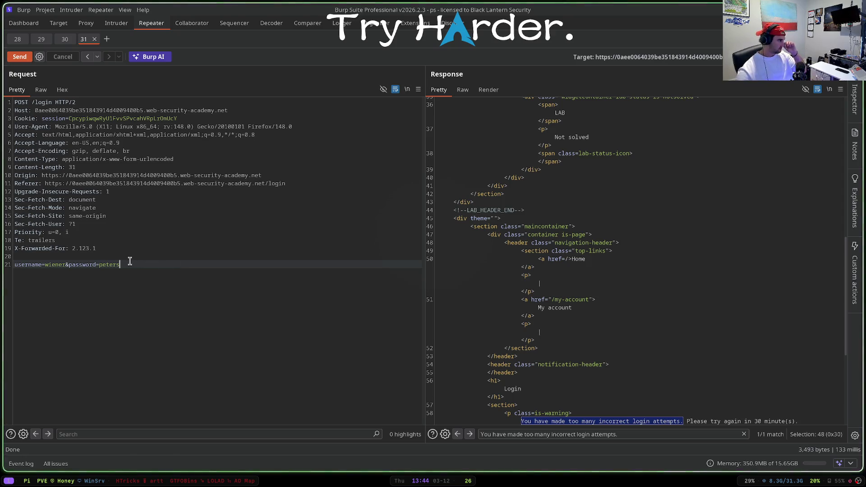
- Edit the leading digits of the X-Forwarded-For IP between resends and inspect the invalid username or password response
{"action": "left_click", "coordinate": [78, 249]}
{"action": "double_click", "coordinate": [74, 248]}
{"action": "type", "text": "4"}
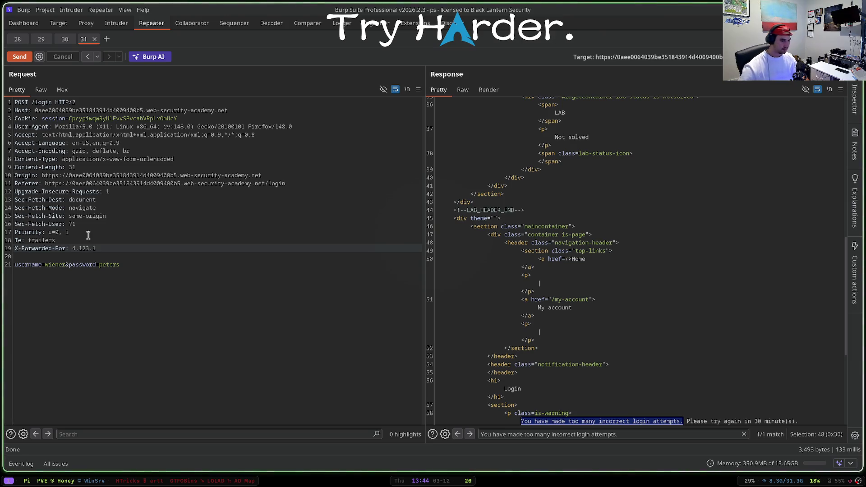
{"action": "key", "text": "ctrl+space"}
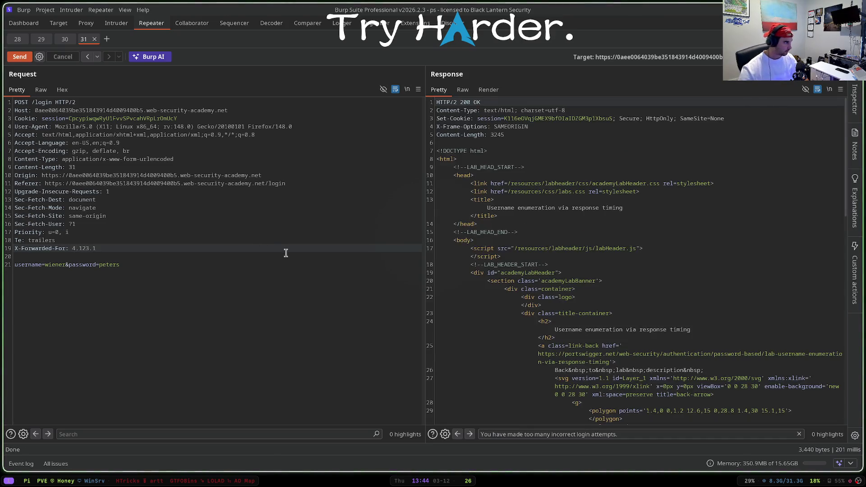
{"action": "key", "text": "ctrl+space"}
{"action": "key", "text": "BackSpace"}
{"action": "type", "text": "7"}
{"action": "key", "text": "ctrl+space"}
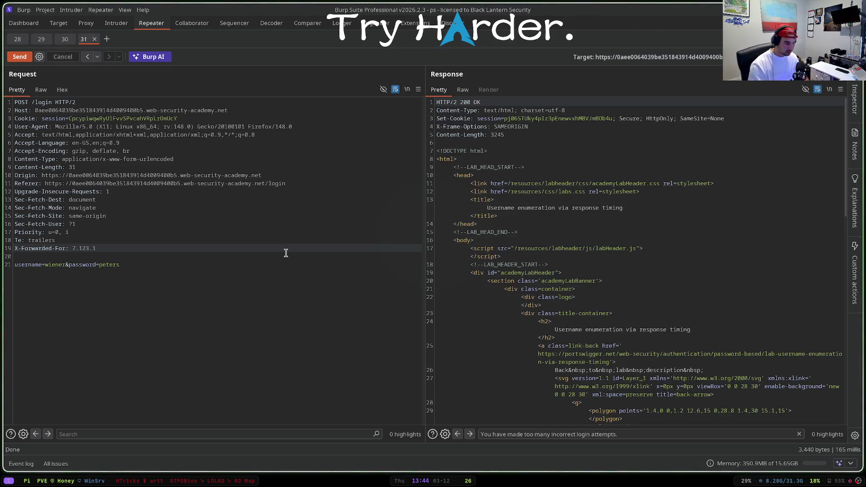
{"action": "key", "text": "ctrl+space"}
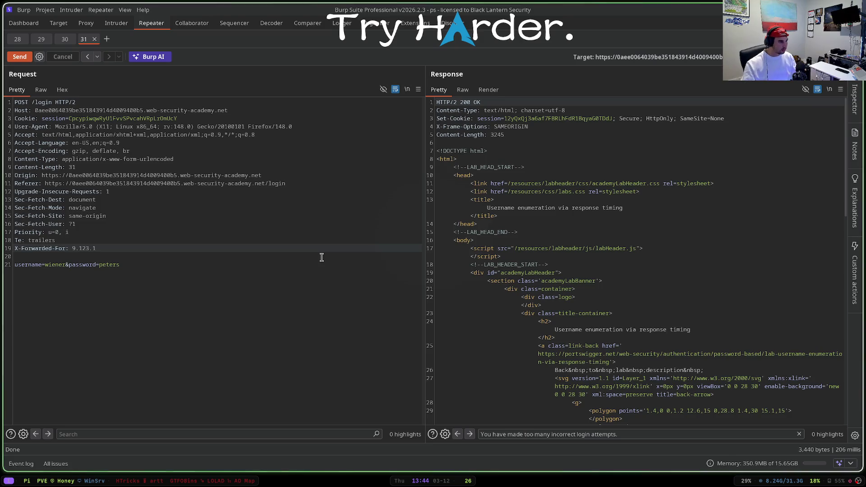
{"action": "scroll", "coordinate": [595, 253], "scroll_direction": "down", "scroll_amount": 2}
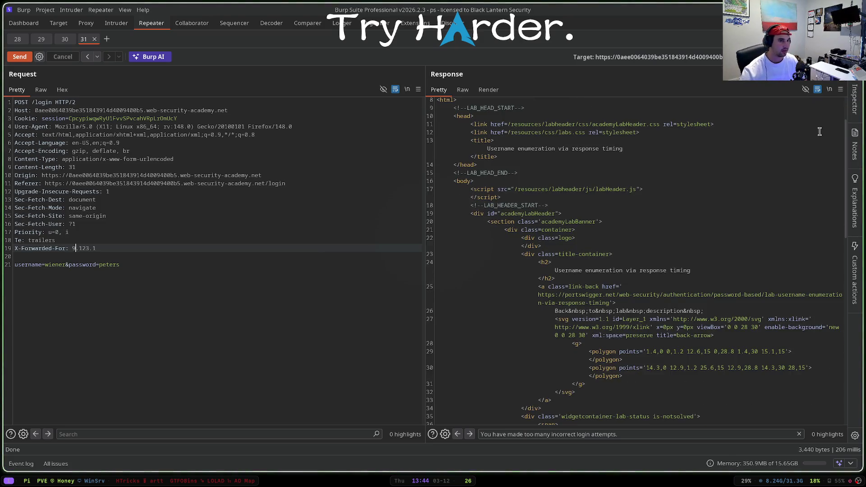
{"action": "left_click_drag", "start_coordinate": [843, 142], "coordinate": [819, 340]}
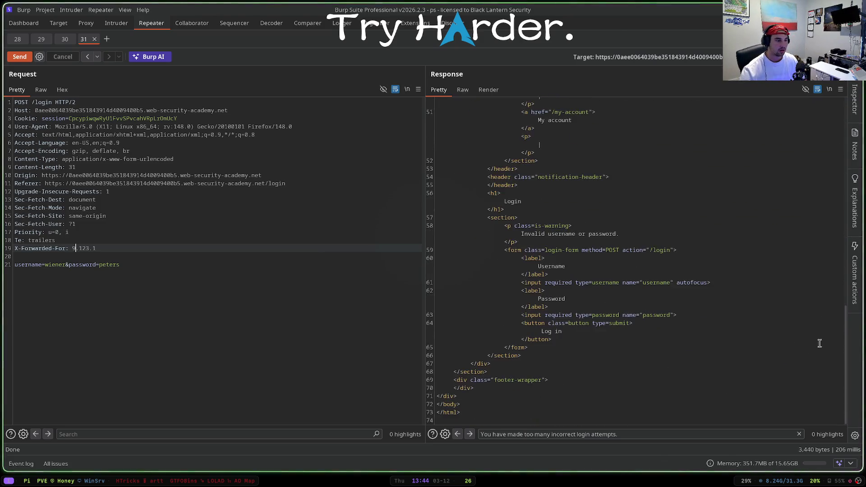
{"action": "left_click", "coordinate": [615, 234]}
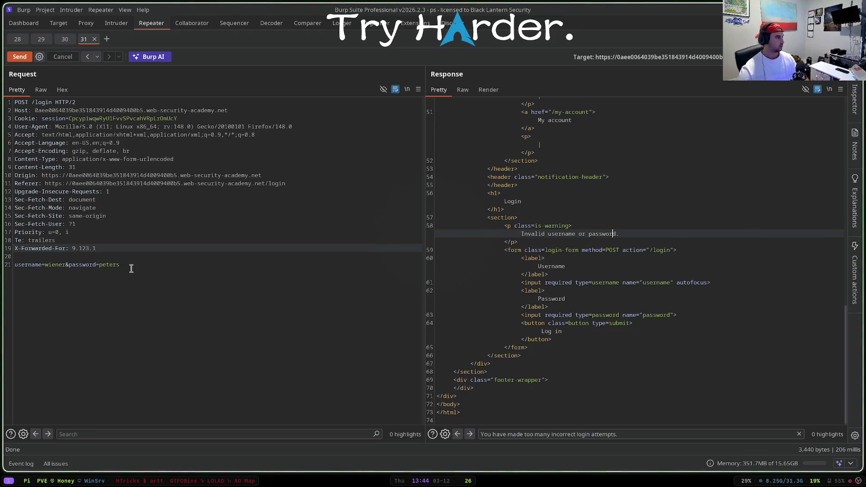
- Try username wieners, resend repeatedly, then restore wiener and resend again
{"action": "left_click", "coordinate": [68, 264]}
{"action": "type", "text": "s"}
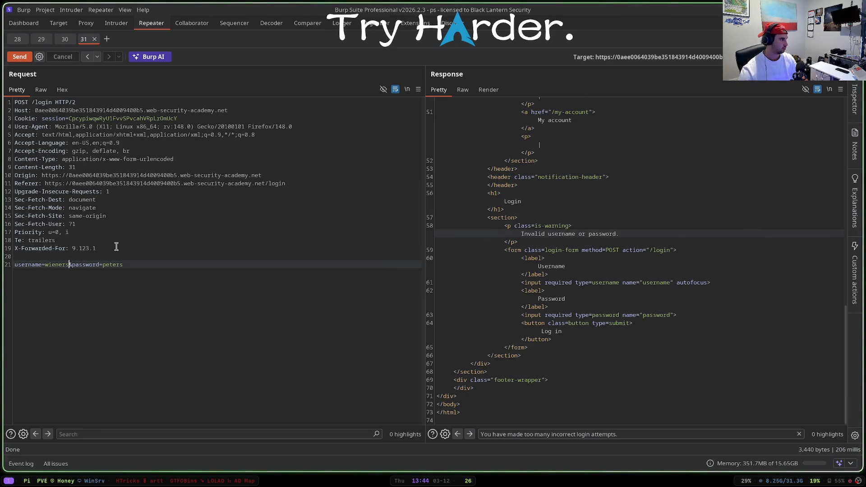
{"action": "key", "text": "ctrl+space"}
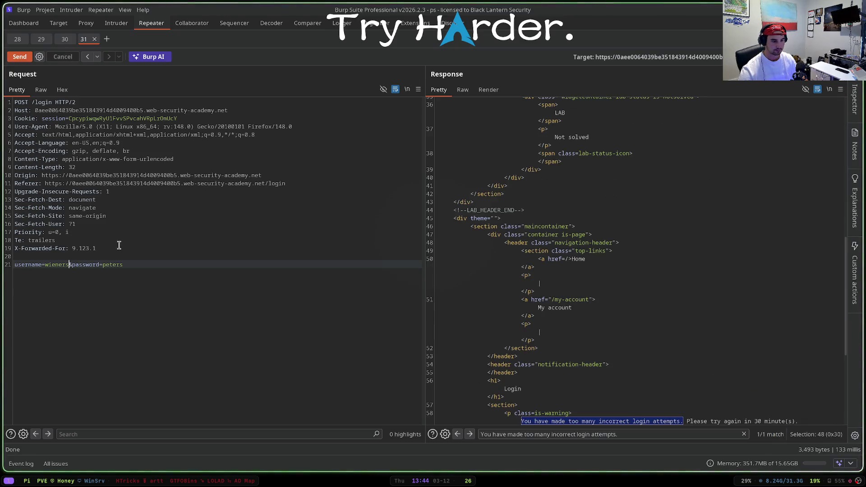
{"action": "left_click", "coordinate": [76, 249]}
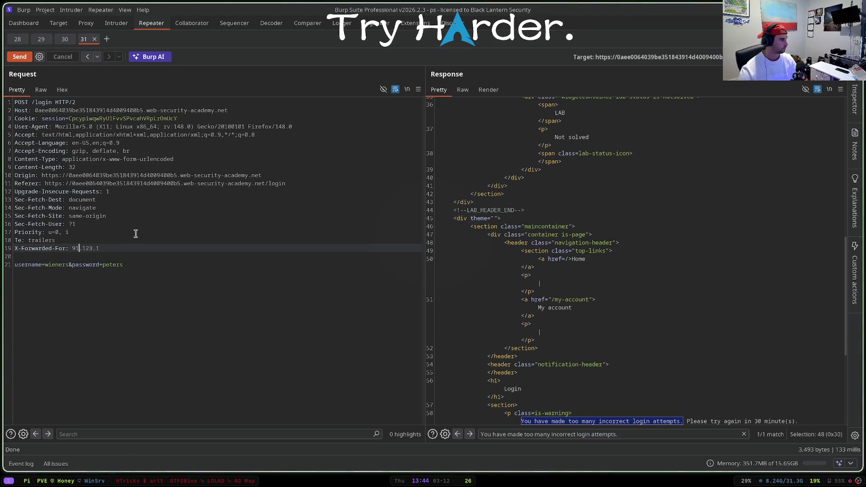
{"action": "key", "text": "ctrl+space"}
{"action": "key", "text": "ctrl+space"}
{"action": "key", "text": "ctrl+space"}
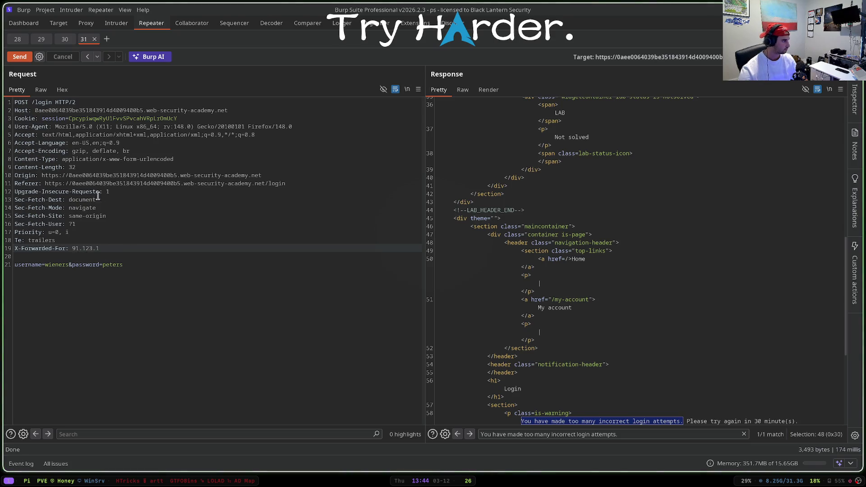
{"action": "key", "text": "ctrl+space"}
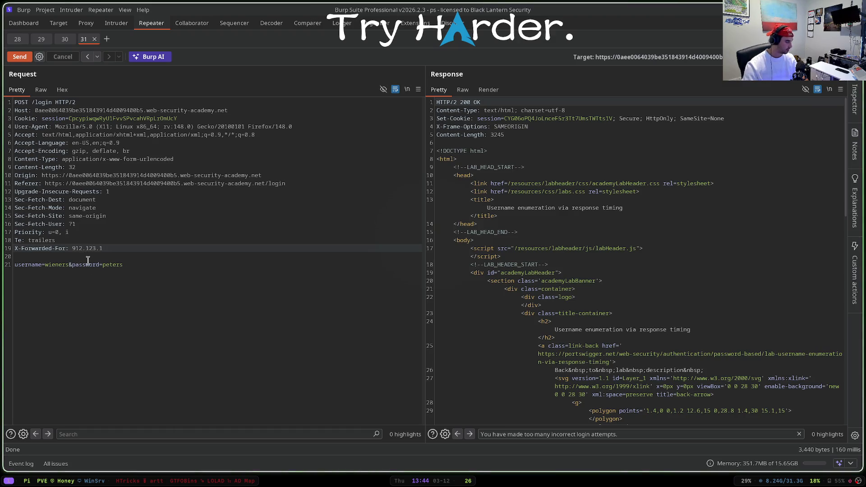
{"action": "type", "text": "9"}
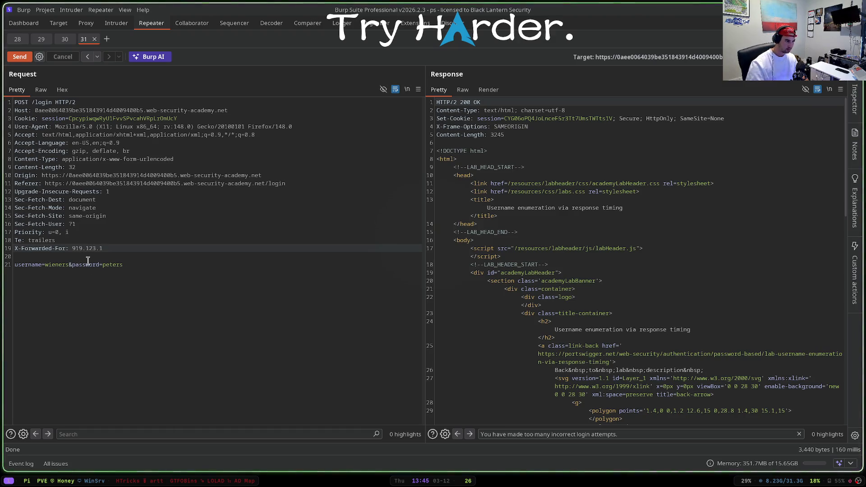
{"action": "left_click", "coordinate": [66, 266]}
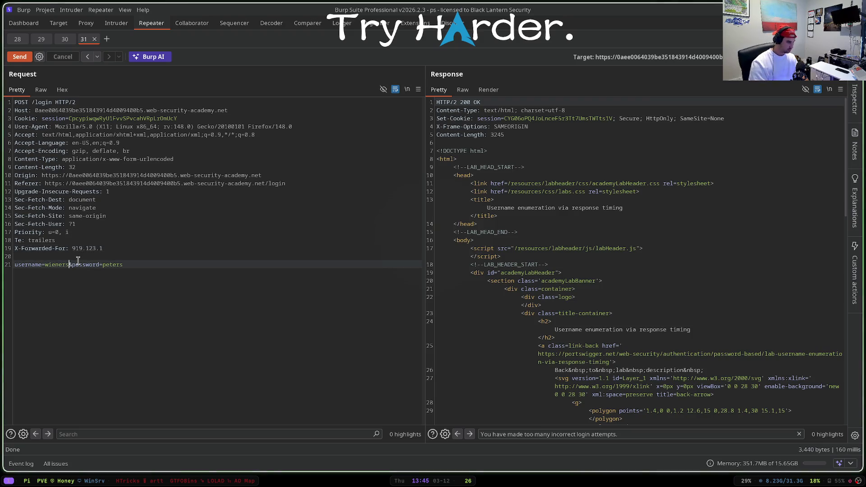
{"action": "key", "text": "BackSpace"}
{"action": "key", "text": "ctrl+space"}
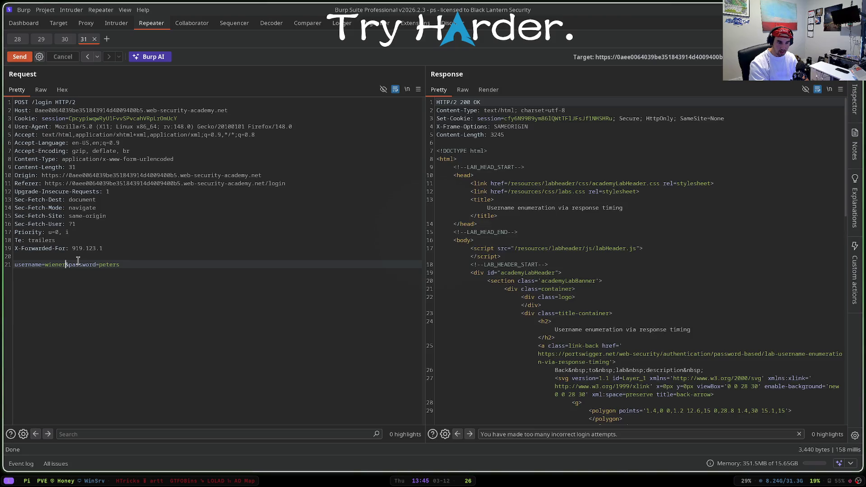
{"action": "key", "text": "ctrl+space"}
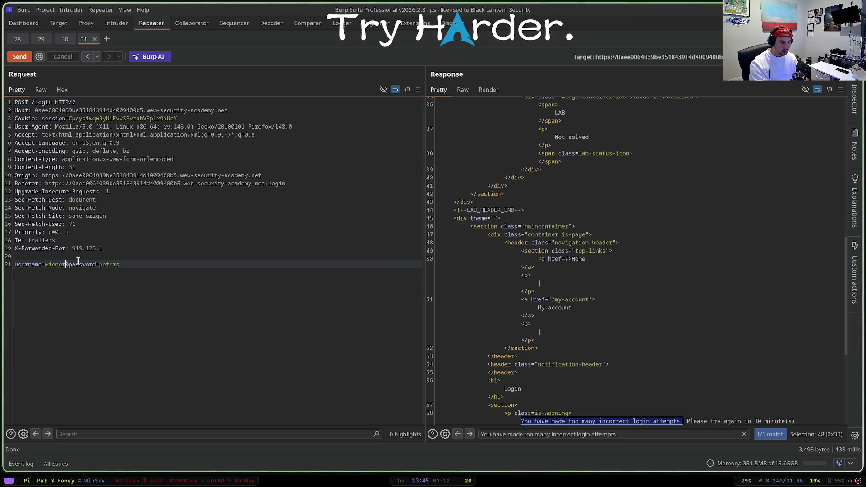
- Change X-Forwarded-For to 9129.123.1, resend until the too-many-attempts lockout, then return to the lab description tab
{"action": "left_click", "coordinate": [82, 249]}
{"action": "type", "text": "2"}
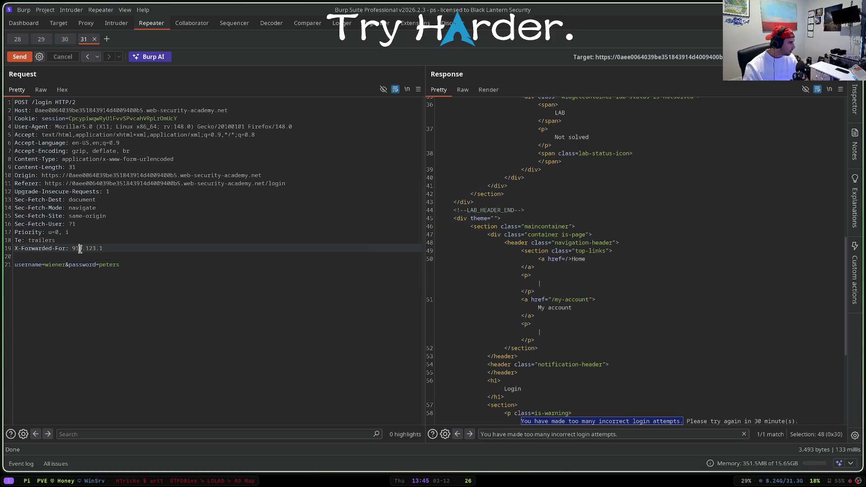
{"action": "key", "text": "ctrl+space"}
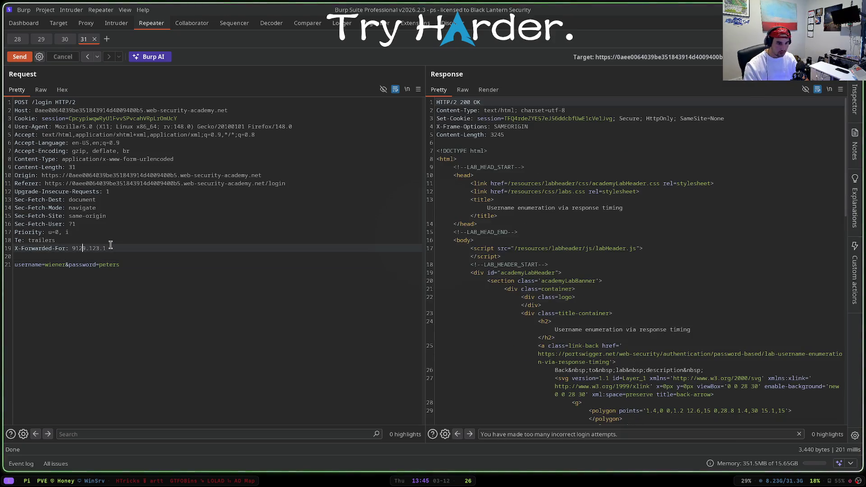
{"action": "key", "text": "ctrl+space"}
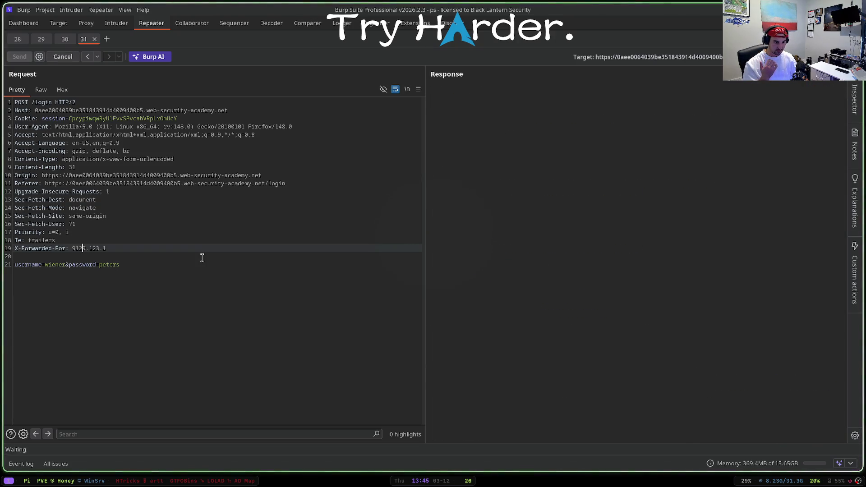
{"action": "key", "text": "ctrl+space"}
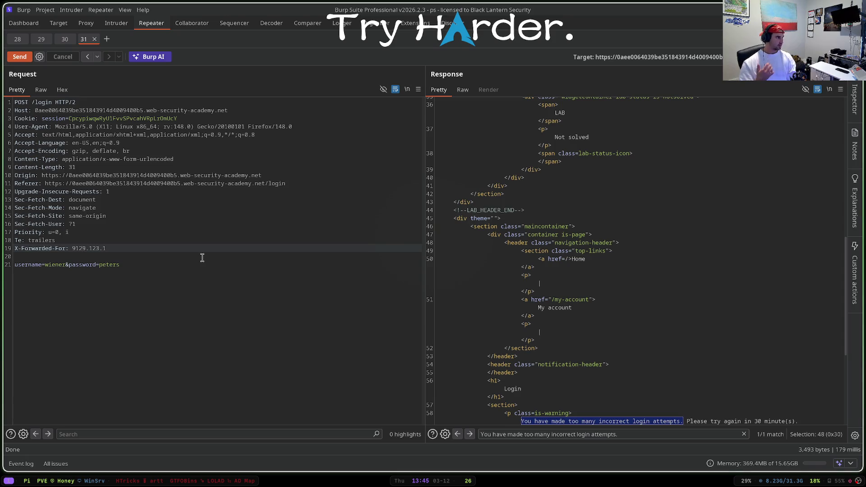
{"action": "key", "text": "super+f"}
{"action": "key", "text": "ctrl+Page_Up"}
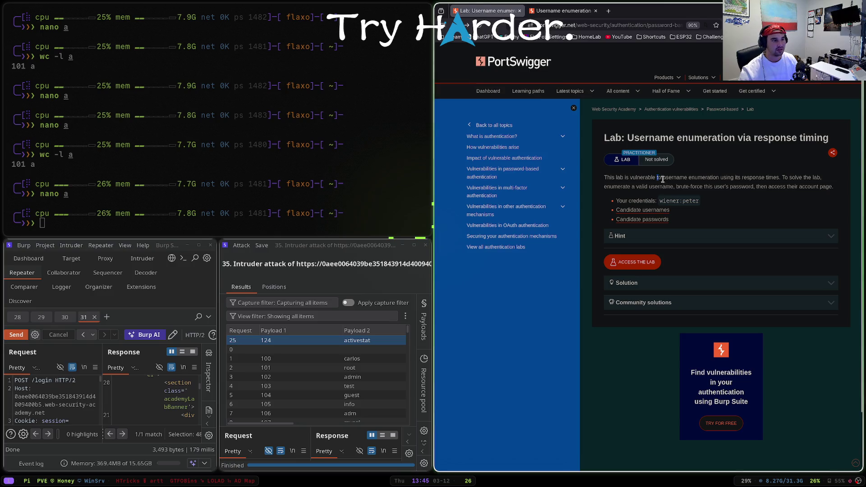
- Review the lab objective, switch to the blog site, and close the attack results without saving
{"action": "left_click_drag", "start_coordinate": [723, 177], "coordinate": [765, 179]}
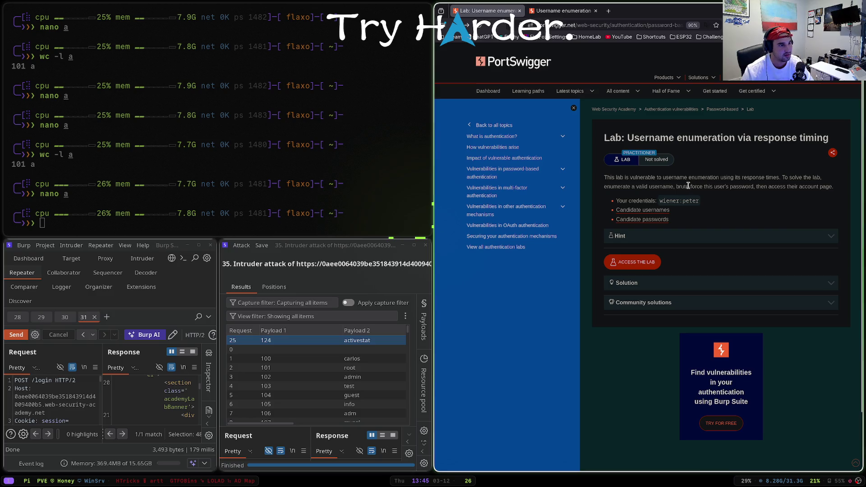
{"action": "left_click_drag", "start_coordinate": [725, 187], "coordinate": [765, 186]}
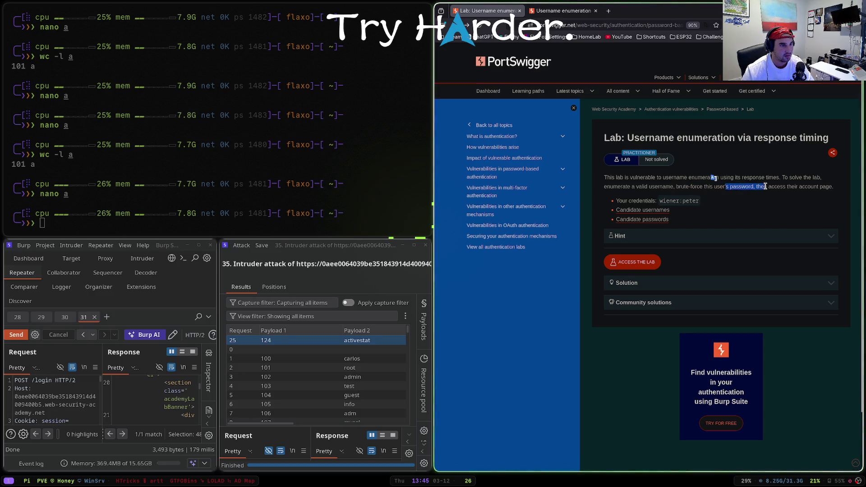
{"action": "key", "text": "ctrl+Page_Down"}
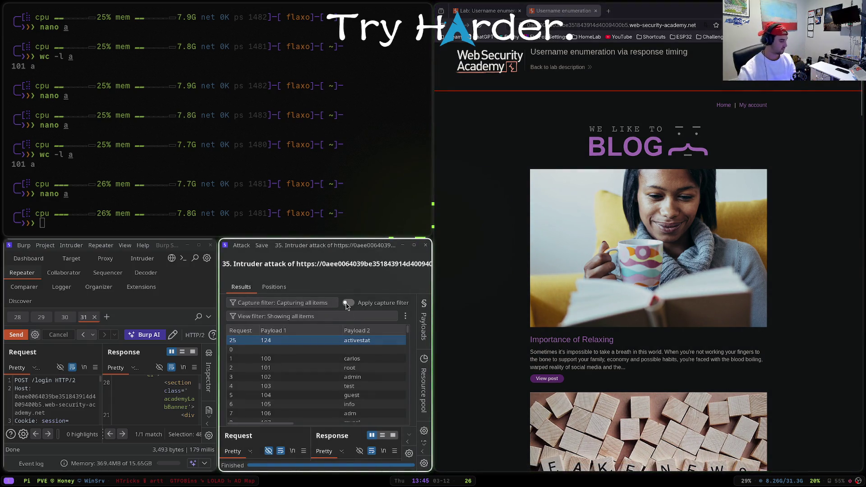
{"action": "left_click", "coordinate": [335, 330]}
{"action": "scroll", "coordinate": [337, 338], "scroll_direction": "down", "scroll_amount": 2}
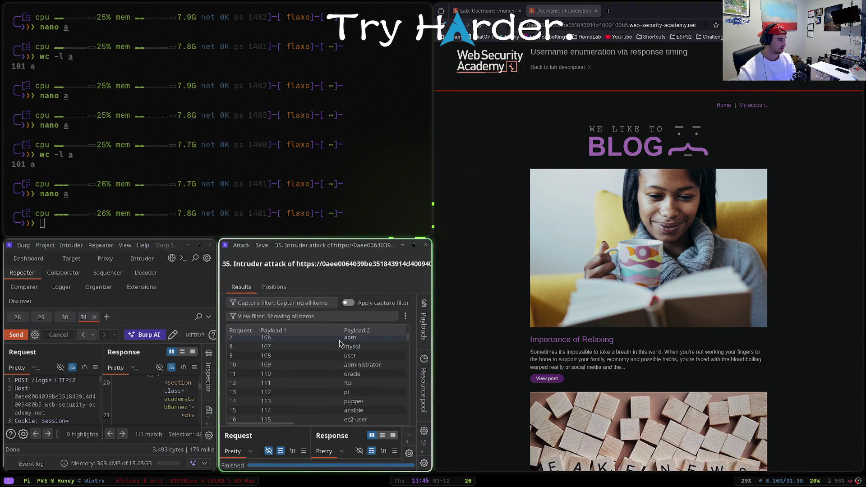
{"action": "scroll", "coordinate": [339, 344], "scroll_direction": "up", "scroll_amount": 2}
{"action": "left_click", "coordinate": [339, 342]}
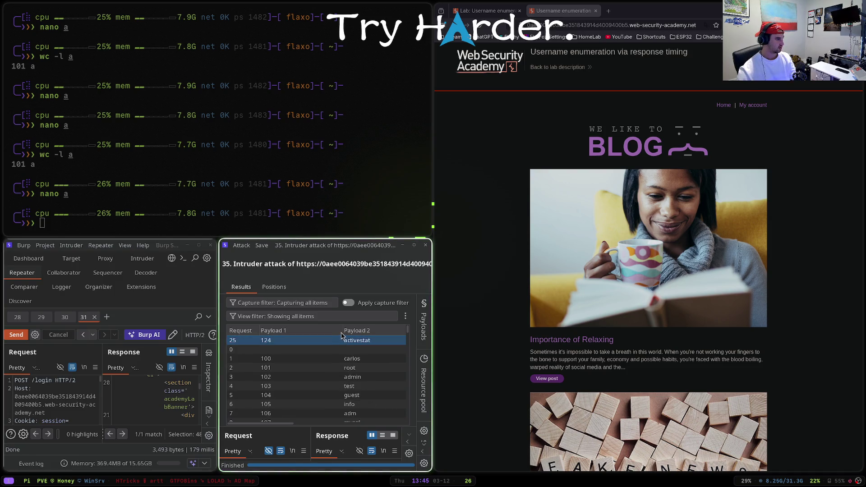
{"action": "key", "text": "ctrl+w"}
{"action": "key", "text": "Return"}
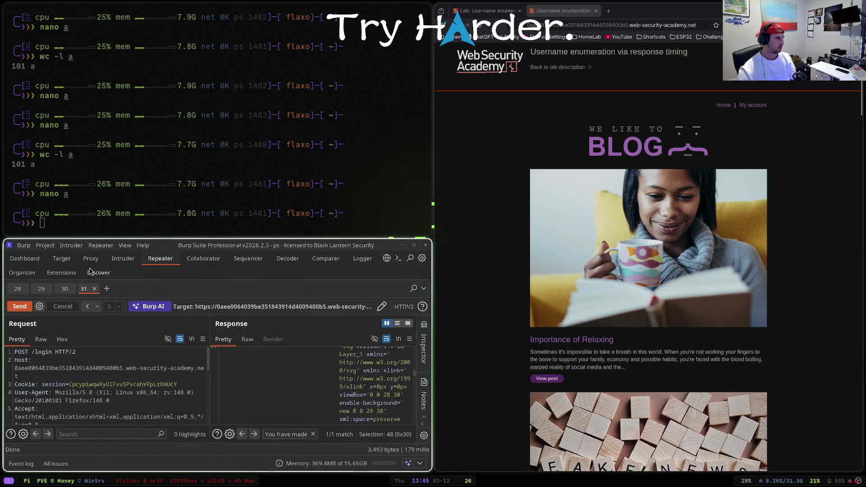
- Turn Proxy interception on and forward the stray WebSocket ping
{"action": "left_click", "coordinate": [91, 257]}
{"action": "left_click", "coordinate": [49, 307]}
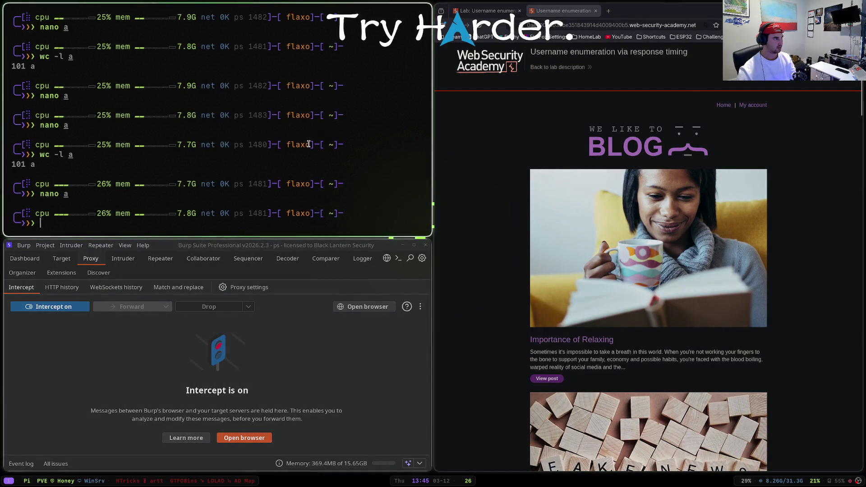
{"action": "key", "text": "ctrl+d"}
{"action": "left_click", "coordinate": [132, 71]}
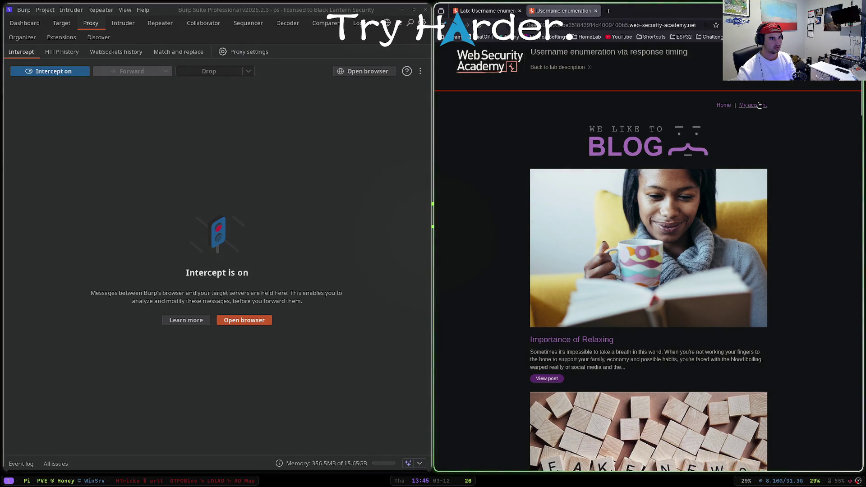
- Load My account, send the intercepted request to Repeater and issue it
{"action": "left_click", "coordinate": [752, 105]}
{"action": "right_click", "coordinate": [106, 182]}
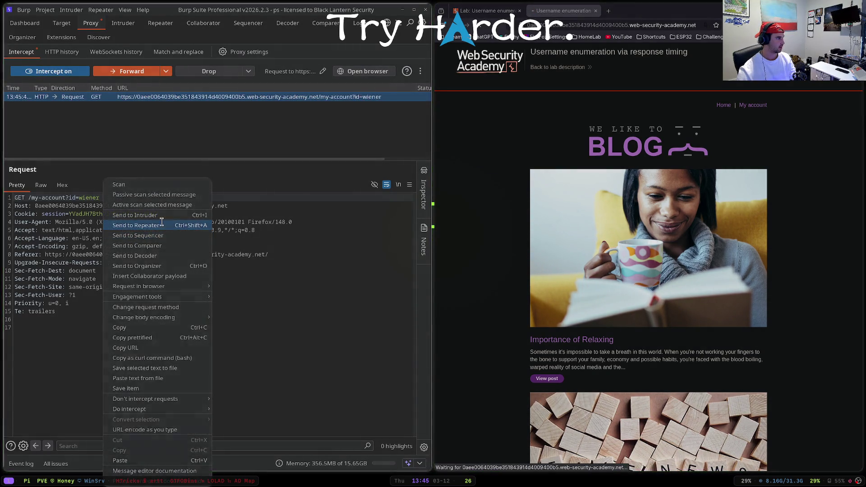
{"action": "left_click", "coordinate": [136, 226]}
{"action": "left_click", "coordinate": [155, 25]}
{"action": "key", "text": "super+f"}
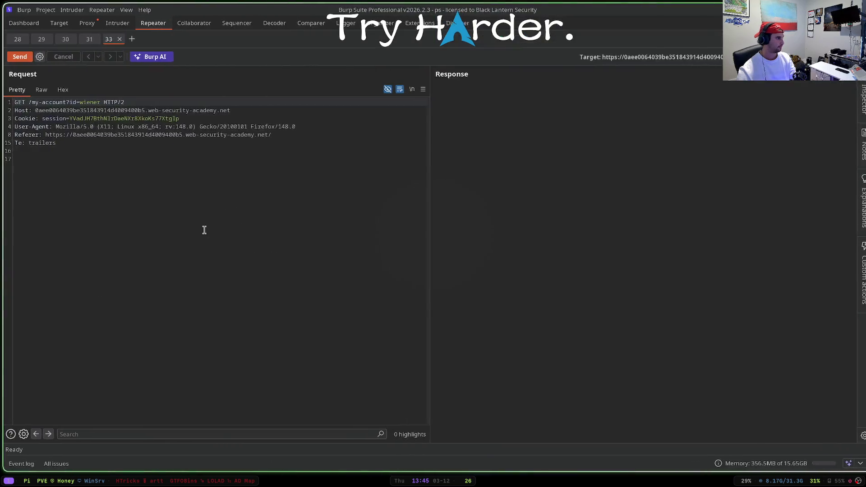
{"action": "key", "text": "ctrl+Return"}
{"action": "key", "text": "ctrl+Return"}
{"action": "key", "text": "ctrl+Return"}
{"action": "key", "text": "ctrl+Return"}
- Change id to wieners, resend several times for a 302 to /login, then send it to Intruder
{"action": "double_click", "coordinate": [92, 103]}
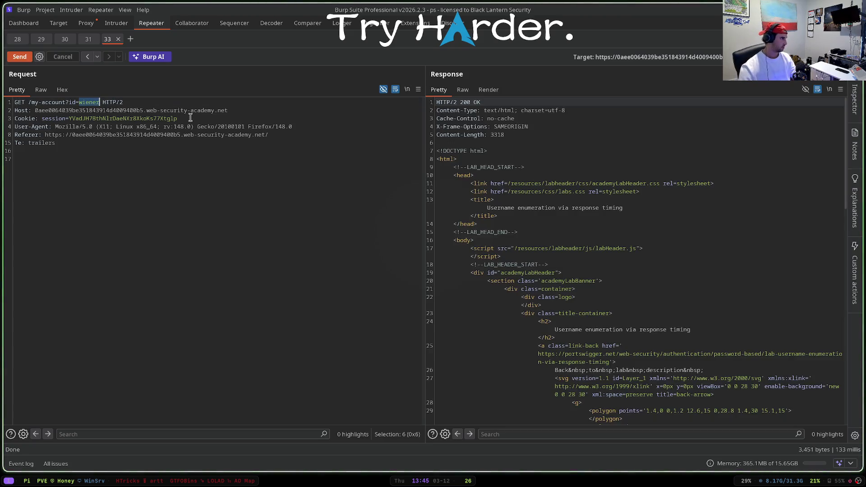
{"action": "triple_click", "coordinate": [191, 112]}
{"action": "left_click", "coordinate": [101, 102]}
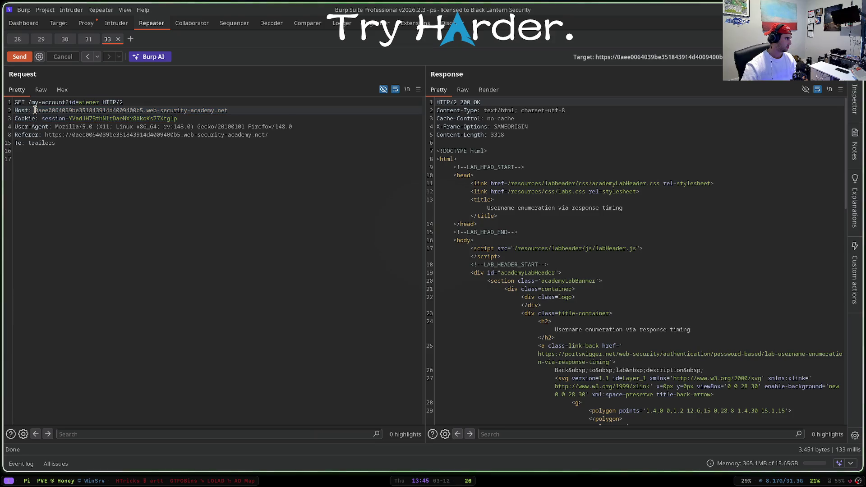
{"action": "left_click", "coordinate": [101, 102]}
{"action": "key", "text": "ctrl+space"}
{"action": "key", "text": "ctrl+space"}
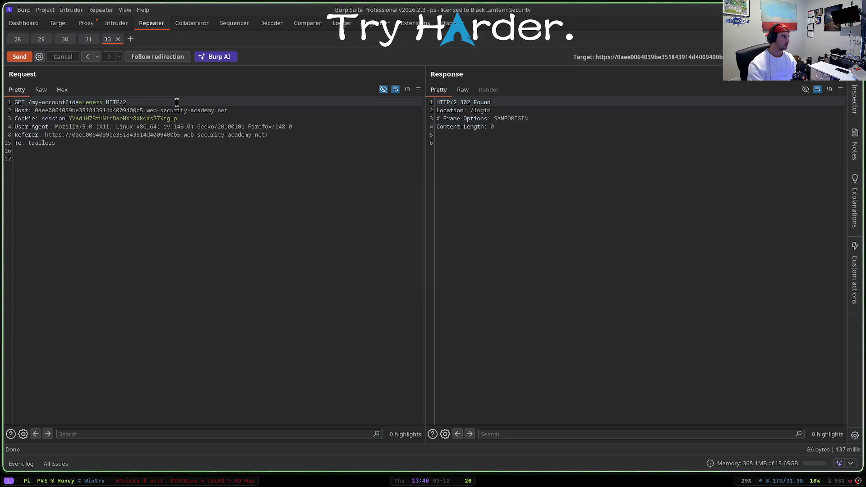
{"action": "key", "text": "ctrl+space"}
{"action": "key", "text": "ctrl+space"}
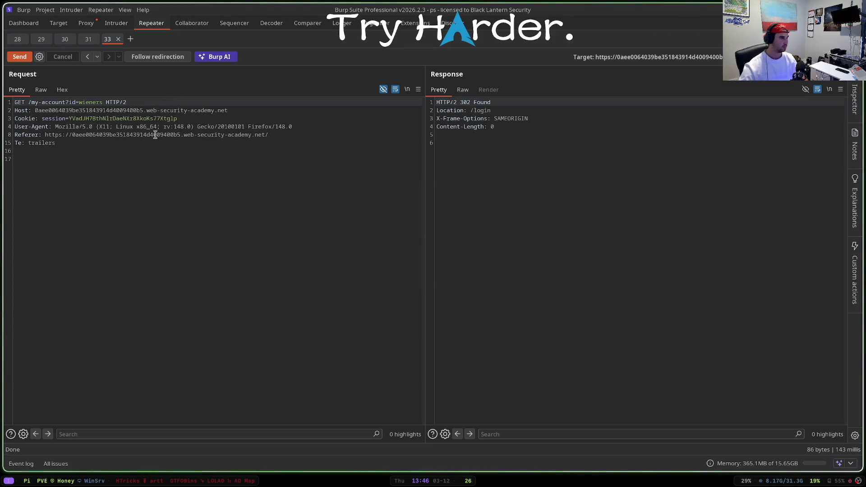
{"action": "right_click", "coordinate": [148, 190]}
{"action": "left_click", "coordinate": [103, 189]}
{"action": "key", "text": "ctrl+space"}
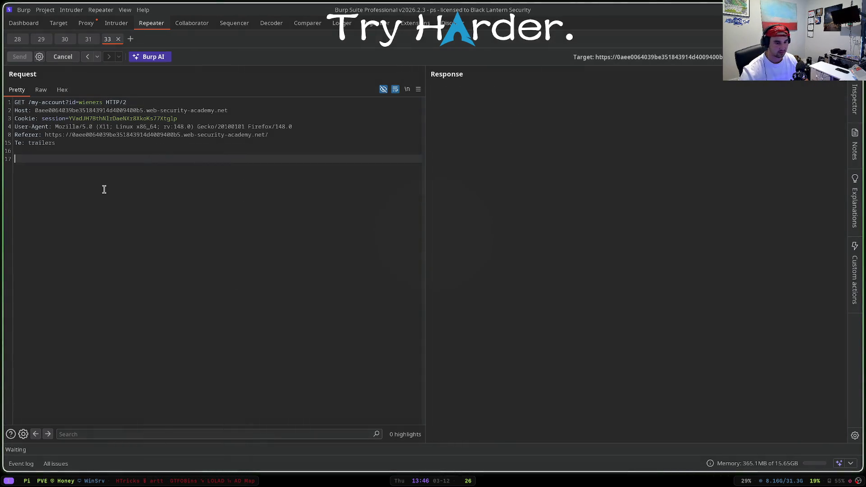
{"action": "key", "text": "ctrl+space"}
{"action": "key", "text": "ctrl+space"}
{"action": "right_click", "coordinate": [103, 190]}
{"action": "left_click", "coordinate": [162, 185]}
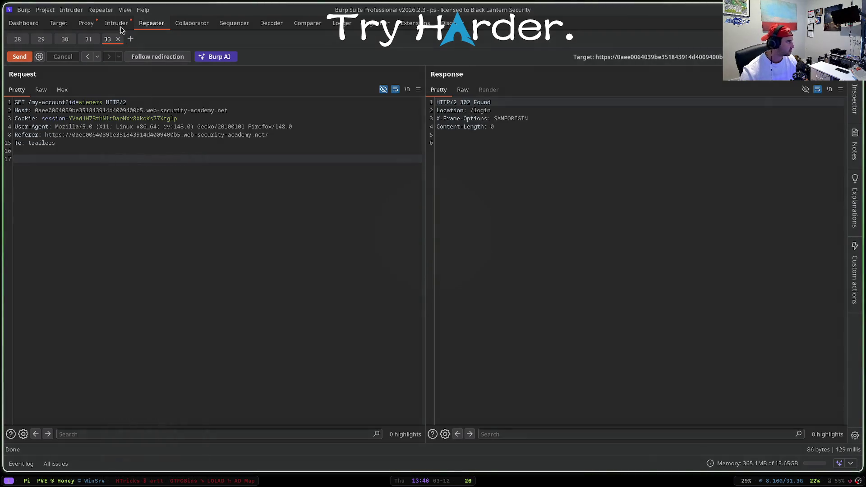
- Mark the id value wieners as a payload position in the new Intruder setup
{"action": "key", "text": "ctrl+shift+i"}
{"action": "double_click", "coordinate": [89, 115]}
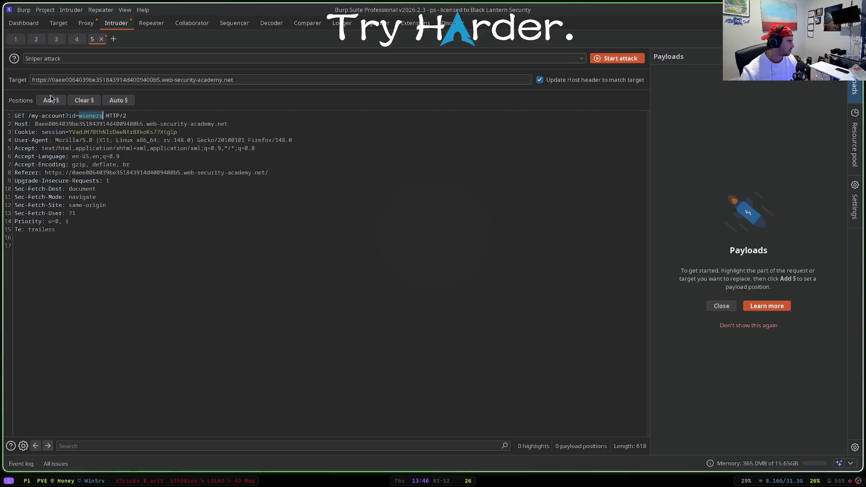
{"action": "left_click", "coordinate": [51, 101]}
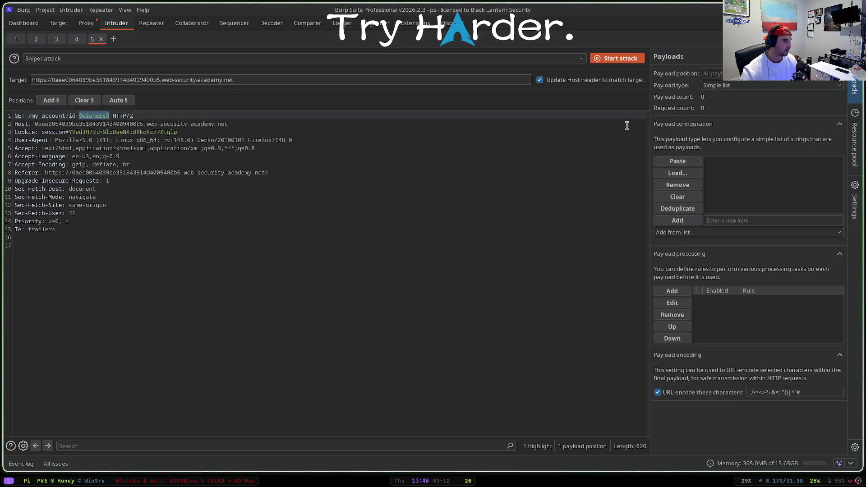
- Turn interception off and bring up the candidate usernames list beside Burp
{"action": "key", "text": "super+2"}
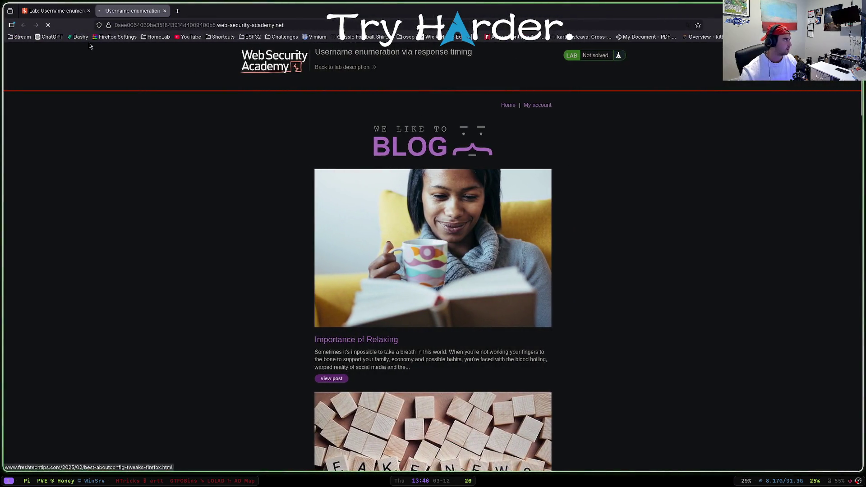
{"action": "key", "text": "super+shift+1"}
{"action": "key", "text": "ctrl+shift+p"}
{"action": "key", "text": "ctrl+t"}
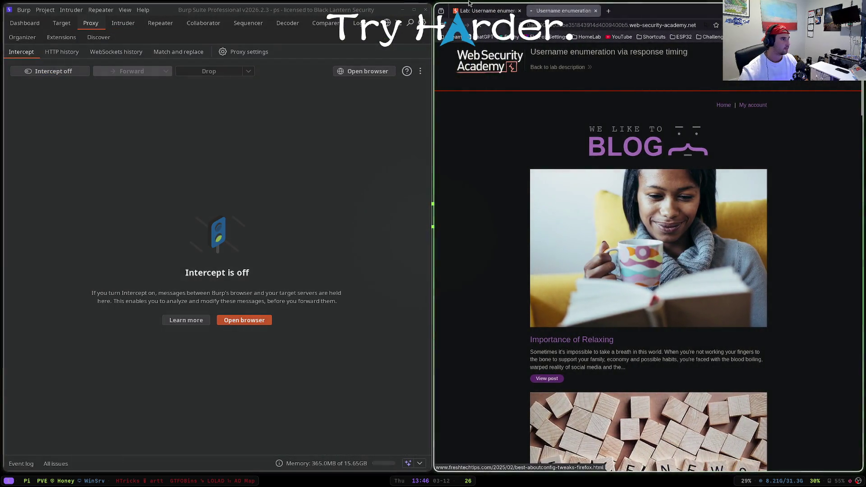
{"action": "left_click", "coordinate": [473, 10]}
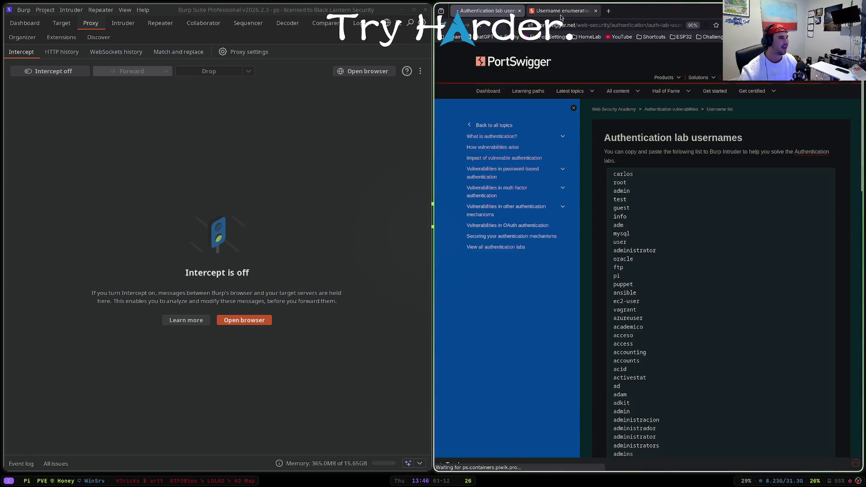
{"action": "left_click", "coordinate": [561, 11]}
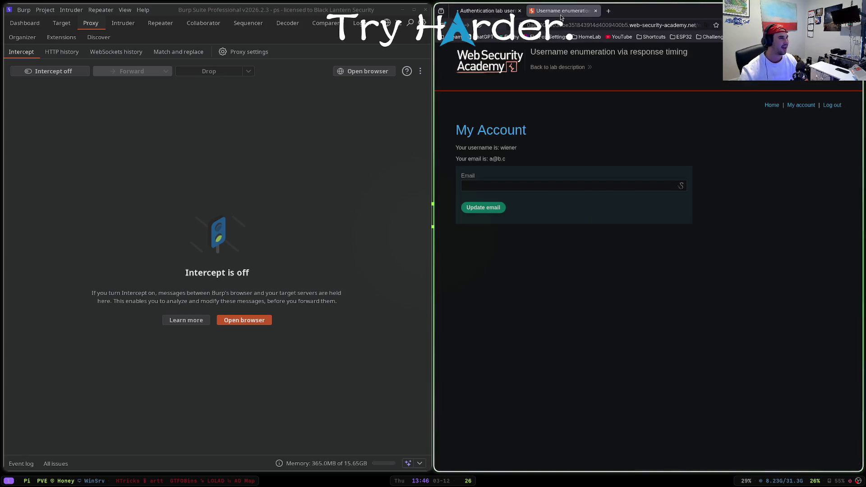
{"action": "left_click", "coordinate": [161, 24]}
{"action": "key", "text": "super+shift+2"}
{"action": "left_click", "coordinate": [83, 39]}
{"action": "left_click_drag", "start_coordinate": [846, 253], "coordinate": [847, 135]}
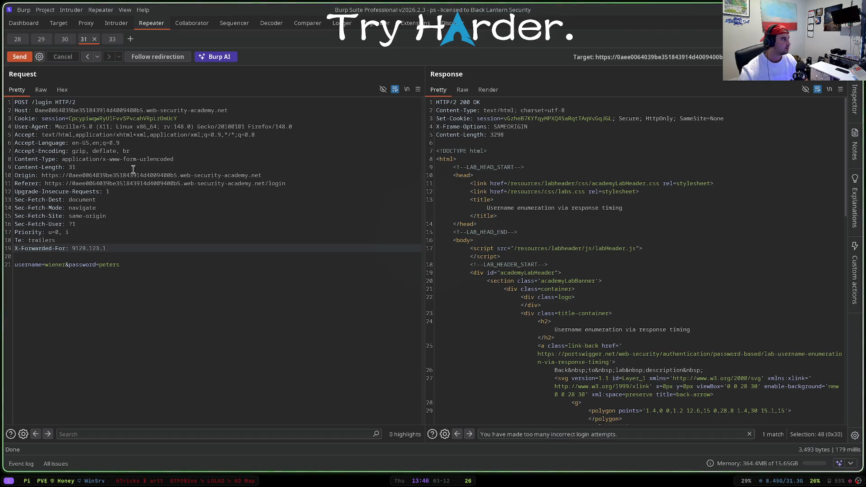
{"action": "key", "text": "super+shift+1"}
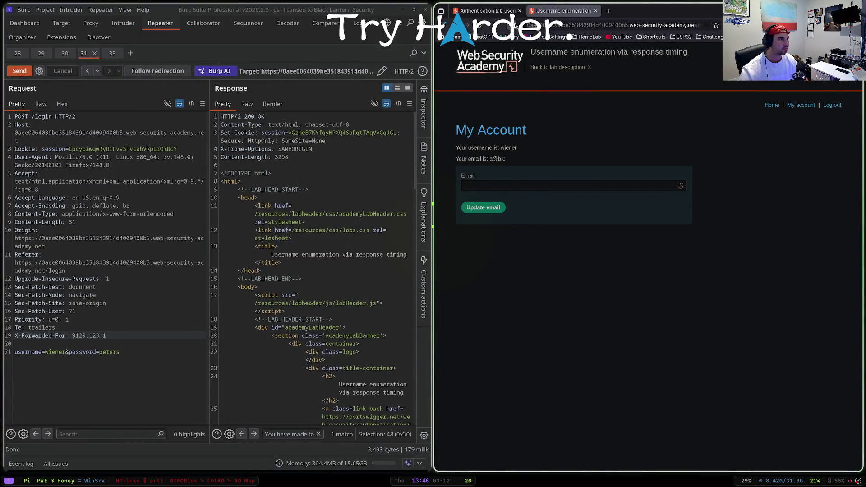
{"action": "left_click", "coordinate": [486, 10]}
{"action": "left_click_drag", "start_coordinate": [613, 178], "coordinate": [658, 228]}
{"action": "scroll", "coordinate": [657, 228], "scroll_direction": "down", "scroll_amount": 4}
{"action": "scroll", "coordinate": [658, 228], "scroll_direction": "down", "scroll_amount": 3}
{"action": "scroll", "coordinate": [642, 258], "scroll_direction": "down", "scroll_amount": 3}
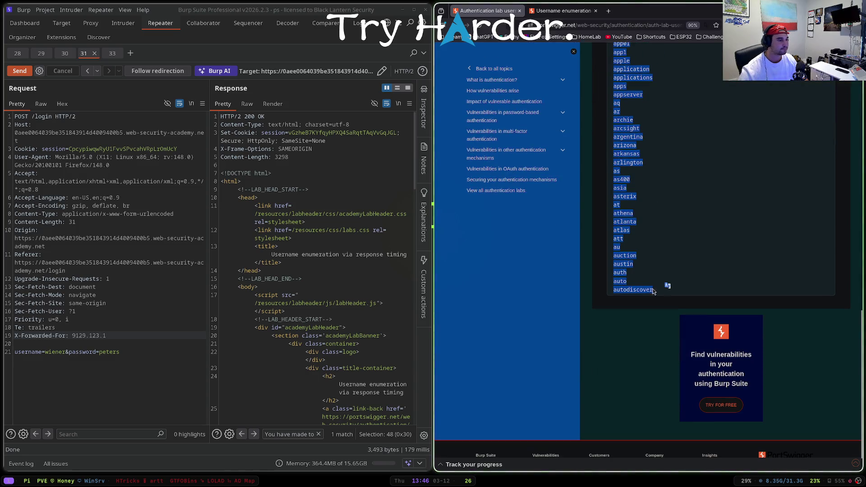
- Paste the 101 usernames as payloads and start a new header line for X-Forwarded-For
{"action": "key", "text": "ctrl+c"}
{"action": "left_click", "coordinate": [116, 23]}
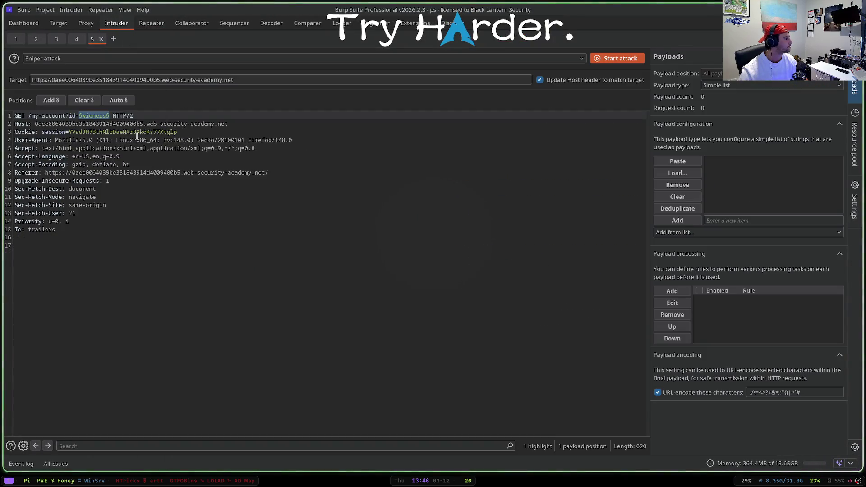
{"action": "left_click", "coordinate": [678, 161]}
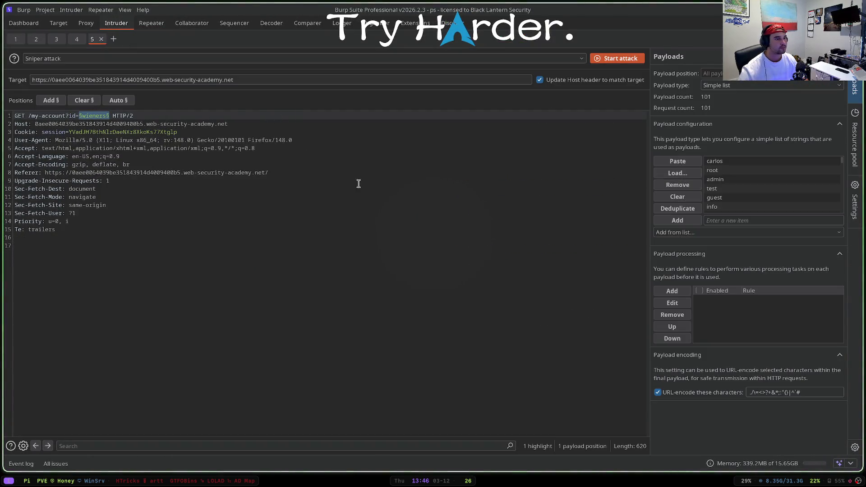
{"action": "left_click", "coordinate": [85, 213]}
{"action": "key", "text": "Down"}
{"action": "key", "text": "Return"}
{"action": "type", "text": "-"}
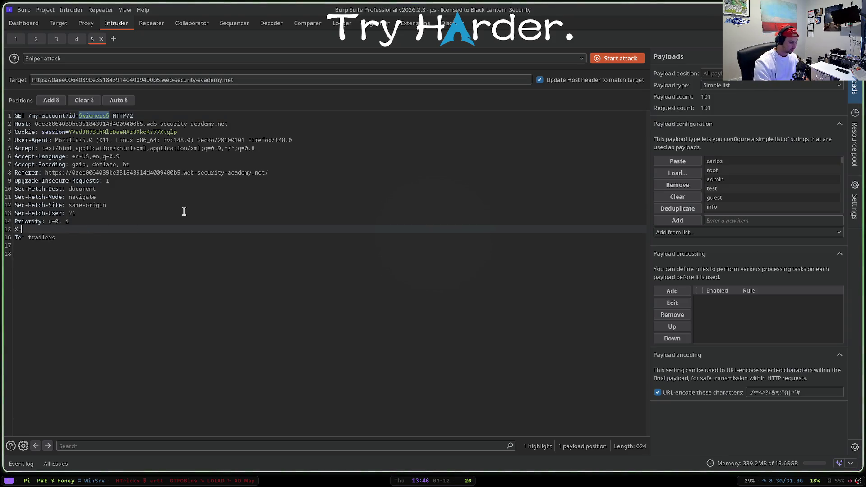
{"action": "type", "text": "Forwarded-For:"}
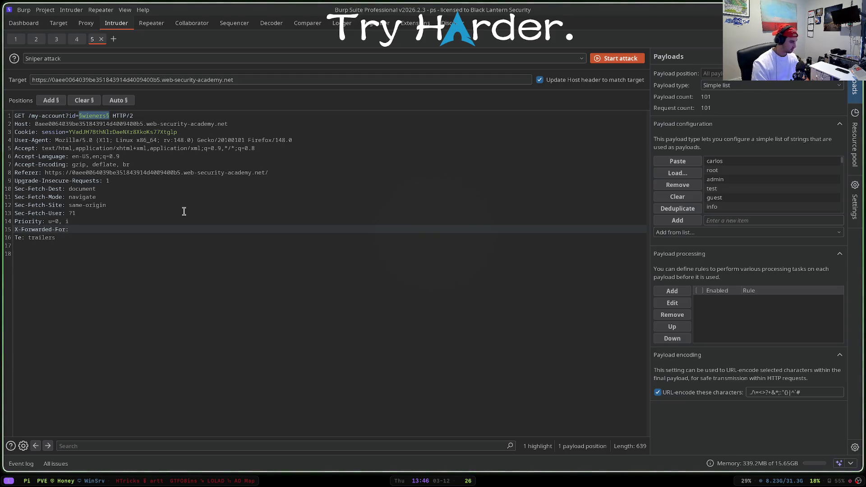
- In Repeater tab 31, overwrite the X-Forwarded-For IP value and resend
{"action": "key", "text": "ctrl+shift+r"}
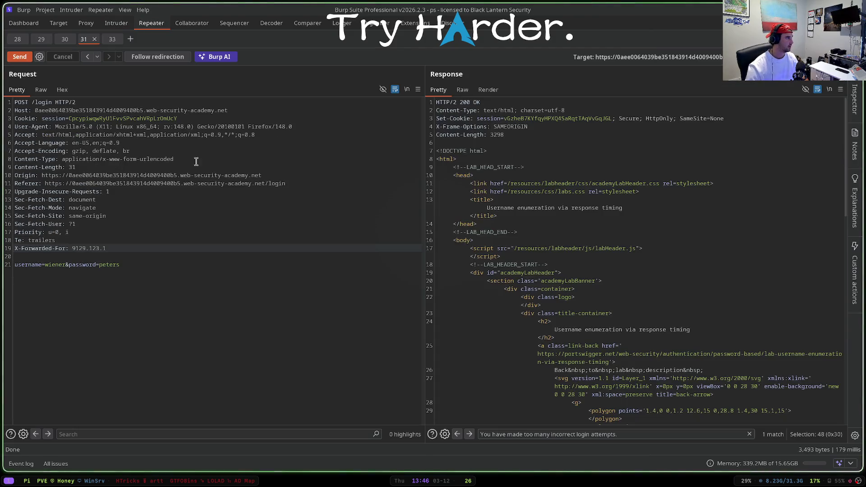
{"action": "left_click_drag", "start_coordinate": [107, 256], "coordinate": [65, 249]}
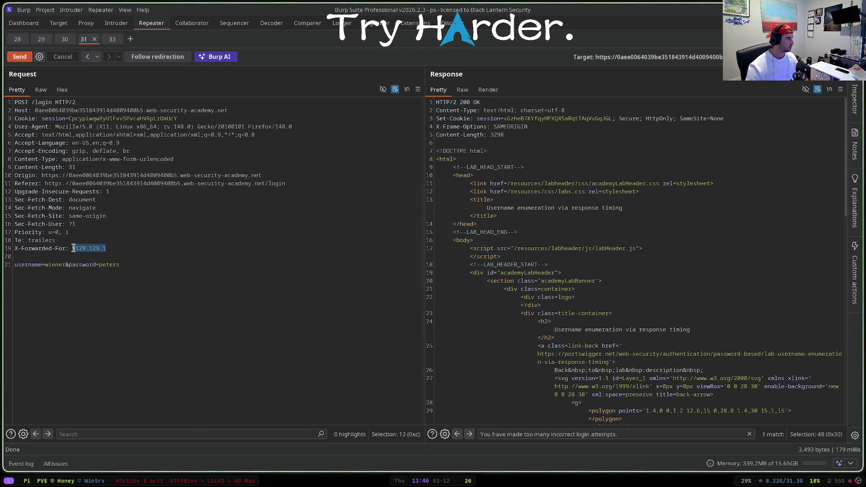
{"action": "type", "text": "a"}
{"action": "key", "text": "ctrl+space"}
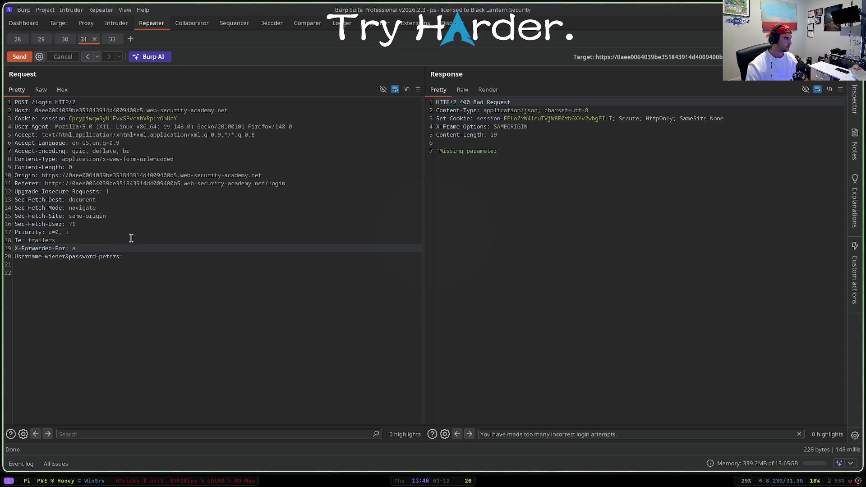
- Separate headers from body with a blank line, trim trailing characters, and resend the login
{"action": "left_click", "coordinate": [13, 260]}
{"action": "key", "text": "Return"}
{"action": "key", "text": "Up"}
{"action": "key", "text": "ctrl+space"}
{"action": "left_click", "coordinate": [138, 265]}
{"action": "key", "text": "BackSpace"}
{"action": "key", "text": "ctrl+space"}
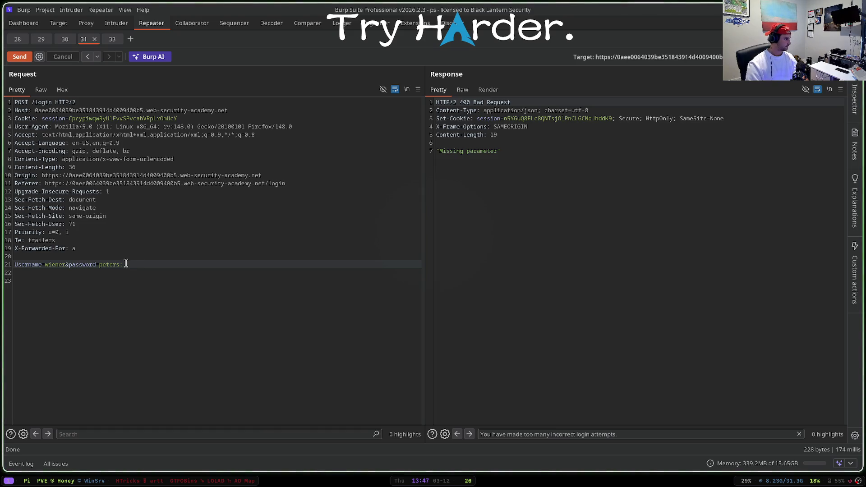
{"action": "key", "text": "BackSpace"}
{"action": "key", "text": "ctrl+space"}
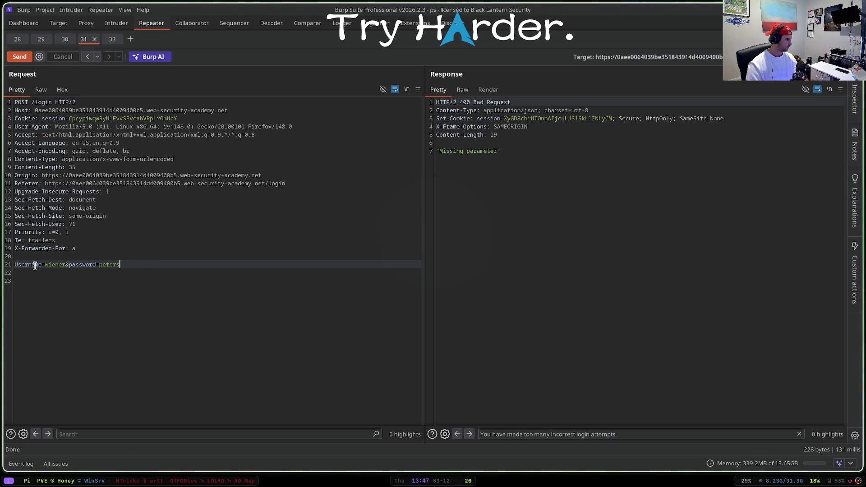
- Compare earlier Repeater requests and the third Intruder setup, resending the login between looks
{"action": "left_click", "coordinate": [65, 39]}
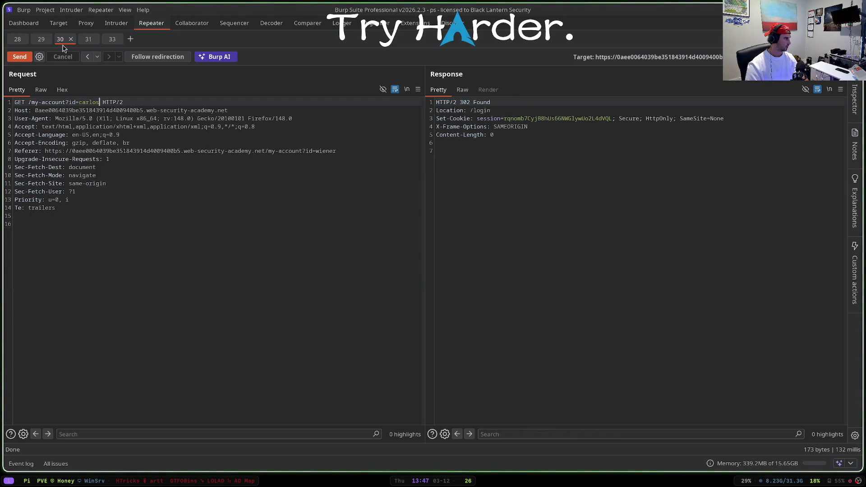
{"action": "left_click", "coordinate": [37, 38]}
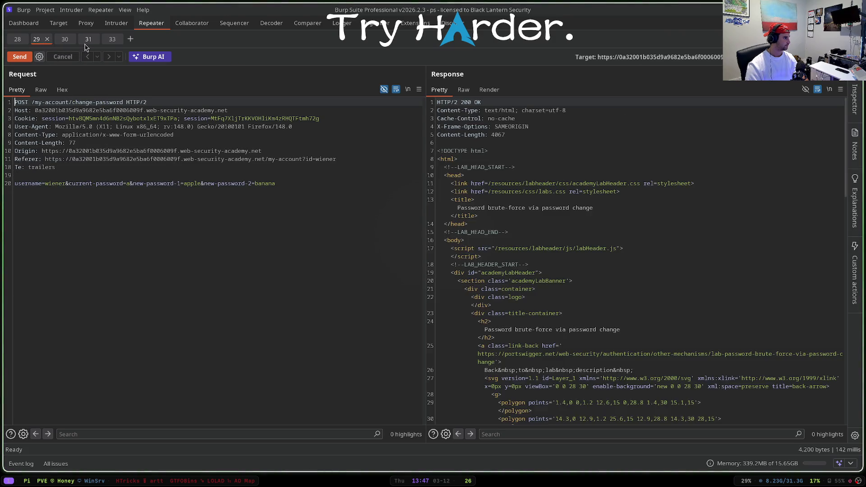
{"action": "left_click", "coordinate": [17, 39]}
{"action": "left_click", "coordinate": [110, 39]}
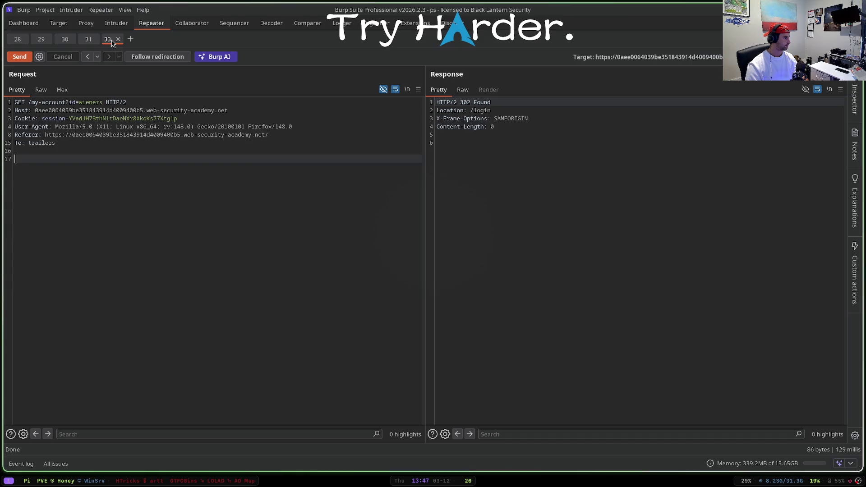
{"action": "left_click", "coordinate": [88, 40]}
{"action": "key", "text": "ctrl+space"}
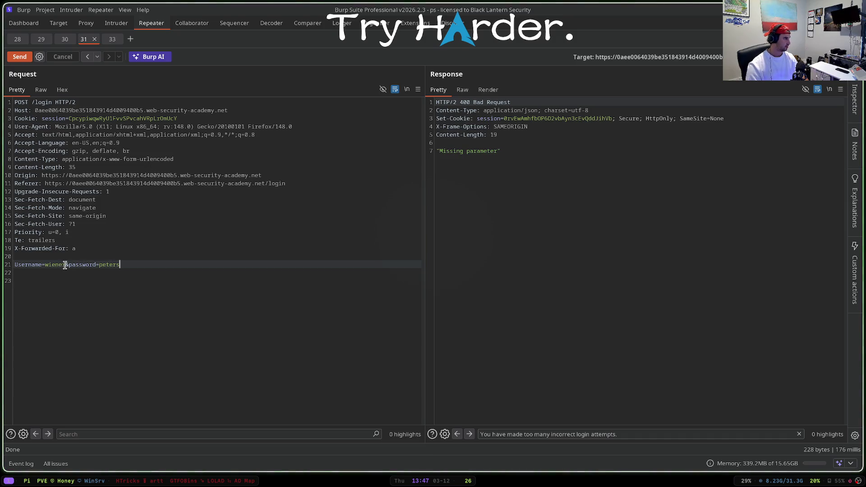
{"action": "left_click", "coordinate": [116, 23]}
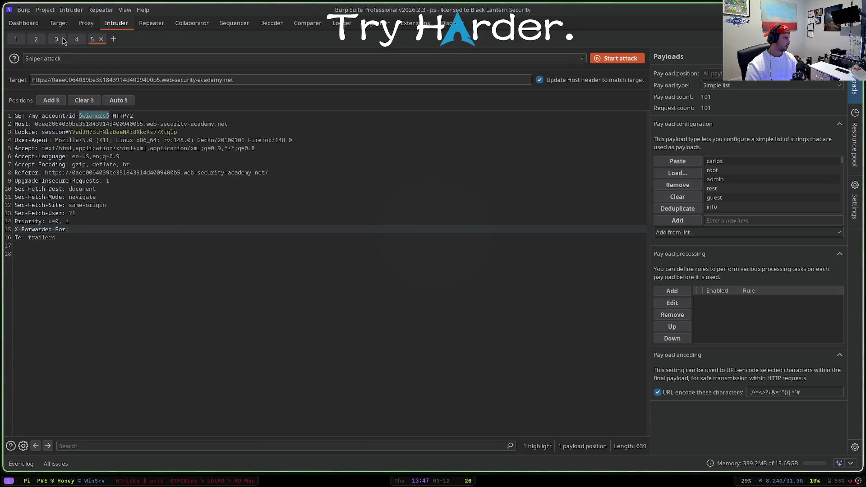
{"action": "left_click", "coordinate": [52, 39]}
{"action": "left_click", "coordinate": [151, 22]}
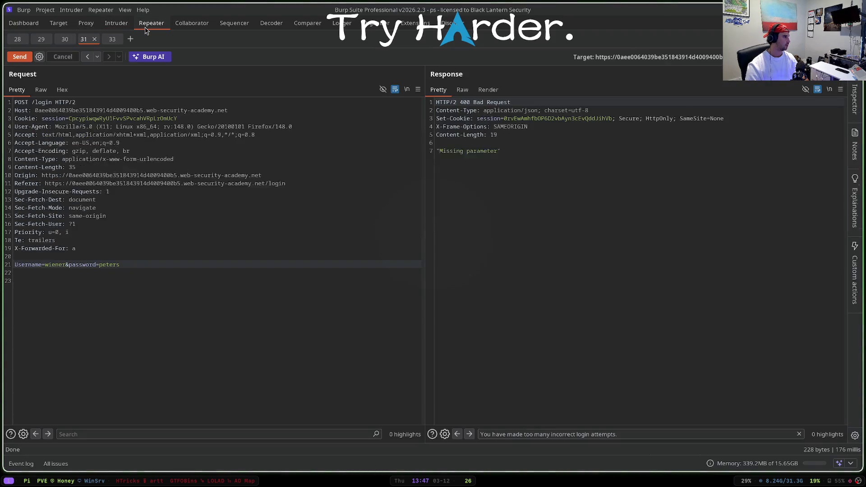
{"action": "key", "text": "ctrl+space"}
{"action": "scroll", "coordinate": [475, 176], "scroll_direction": "down", "scroll_amount": 2}
{"action": "scroll", "coordinate": [474, 179], "scroll_direction": "down", "scroll_amount": 2}
{"action": "scroll", "coordinate": [475, 182], "scroll_direction": "down", "scroll_amount": 2}
{"action": "scroll", "coordinate": [476, 182], "scroll_direction": "down", "scroll_amount": 2}
- Glance at the lab page, focus the X-Forwarded-For line, and return to the Intruder setups
{"action": "key", "text": "alt+Tab"}
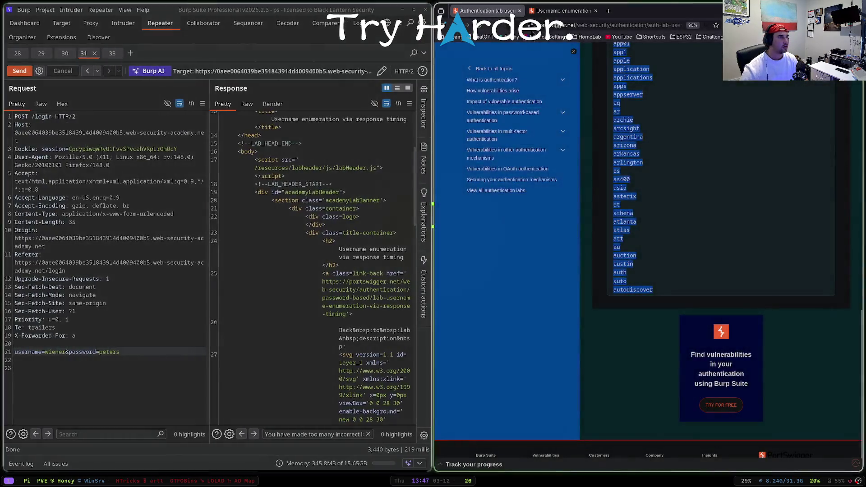
{"action": "left_click", "coordinate": [561, 11]}
{"action": "key", "text": "super+f"}
{"action": "scroll", "coordinate": [742, 247], "scroll_direction": "down", "scroll_amount": 2}
{"action": "scroll", "coordinate": [742, 247], "scroll_direction": "down", "scroll_amount": 2}
{"action": "scroll", "coordinate": [742, 247], "scroll_direction": "down", "scroll_amount": 2}
{"action": "scroll", "coordinate": [742, 246], "scroll_direction": "down", "scroll_amount": 2}
{"action": "scroll", "coordinate": [742, 247], "scroll_direction": "down", "scroll_amount": 1}
{"action": "left_click", "coordinate": [113, 248]}
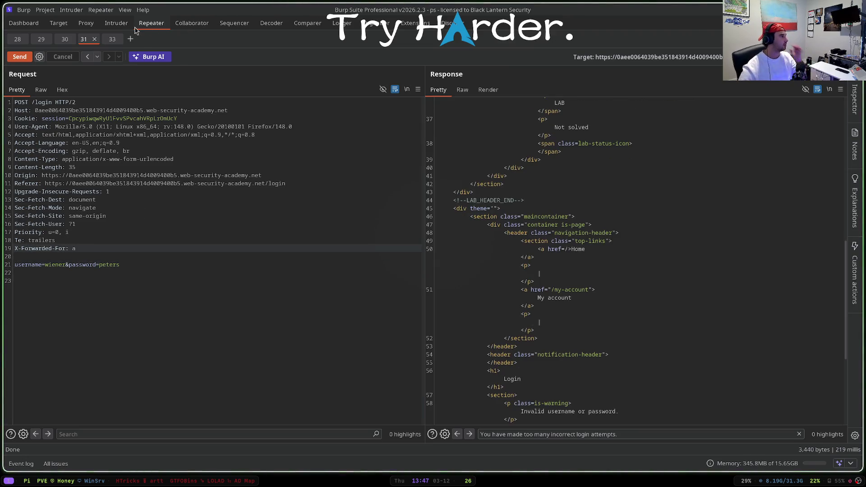
{"action": "left_click", "coordinate": [116, 24]}
- Clear the X-Forwarded-For value, mark it as a payload position, and confirm pitchfork with Numbers
{"action": "left_click_drag", "start_coordinate": [110, 262], "coordinate": [70, 261]}
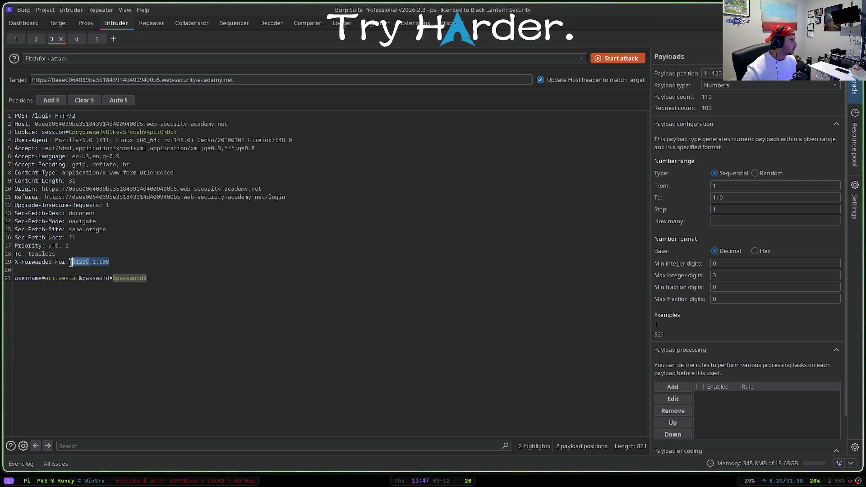
{"action": "key", "text": "BackSpace"}
{"action": "left_click", "coordinate": [57, 105]}
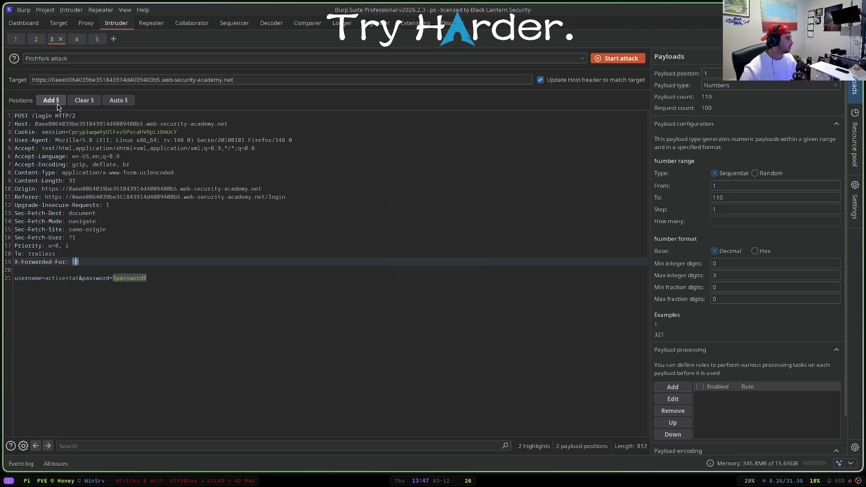
{"action": "left_click", "coordinate": [150, 58]}
{"action": "left_click", "coordinate": [136, 119]}
{"action": "left_click", "coordinate": [708, 73]}
{"action": "left_click", "coordinate": [721, 92]}
{"action": "left_click", "coordinate": [708, 73]}
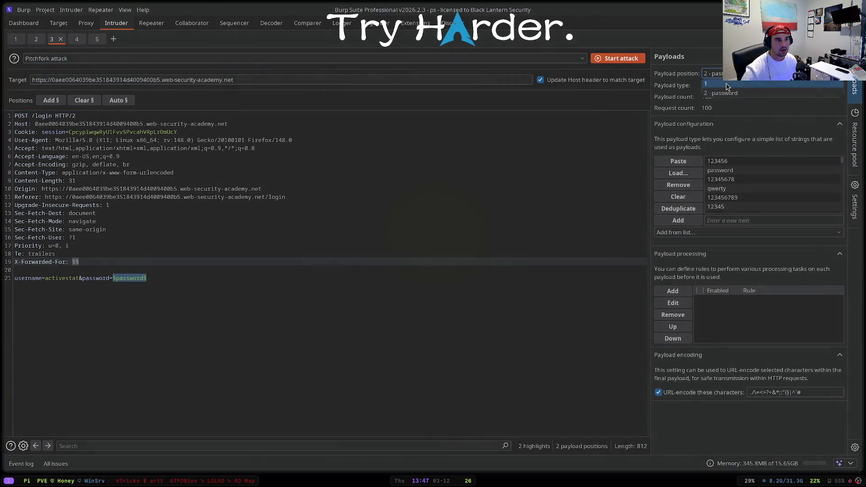
{"action": "left_click", "coordinate": [710, 87]}
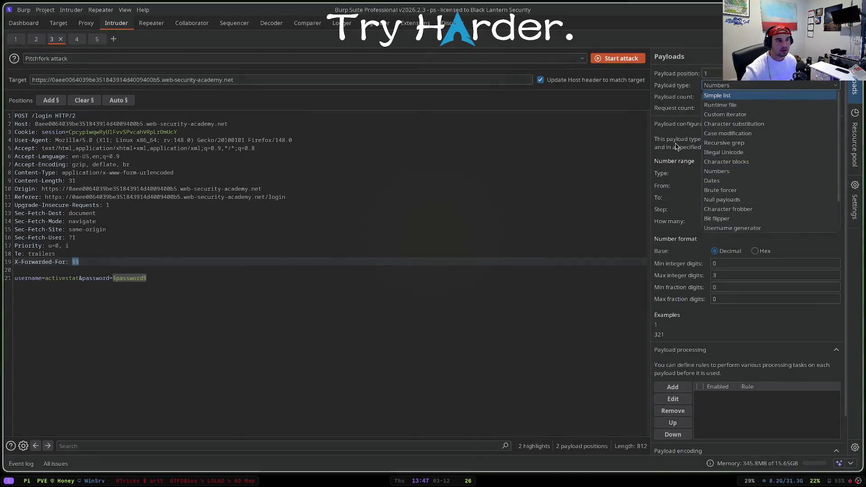
{"action": "left_click", "coordinate": [718, 197]}
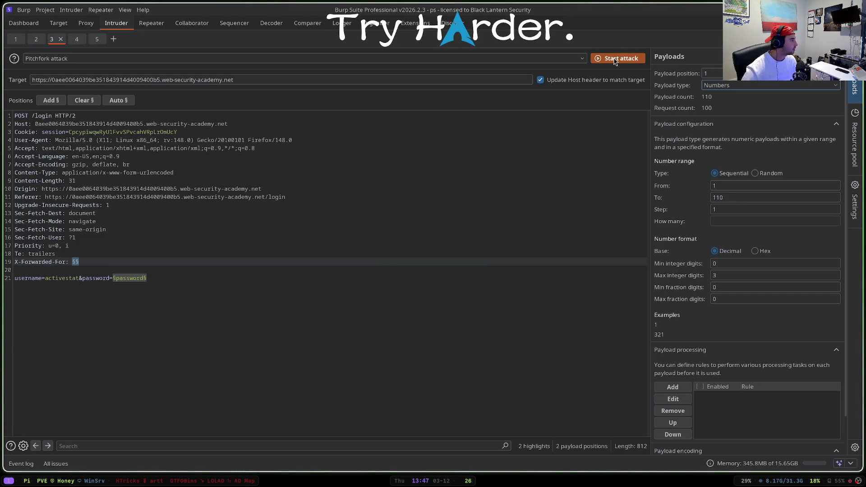
- In Intruder tab 5, choose Pitchfork and set position 2's payload type to Numbers
{"action": "left_click", "coordinate": [99, 41]}
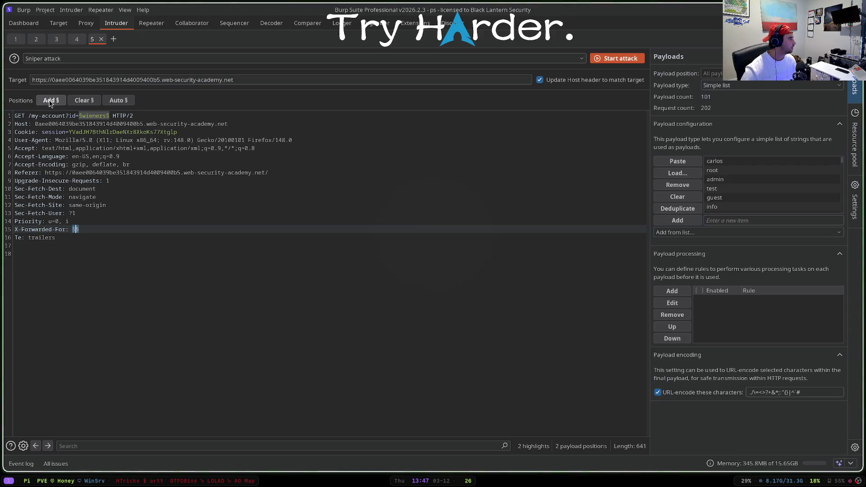
{"action": "left_click", "coordinate": [87, 59]}
{"action": "left_click", "coordinate": [169, 117]}
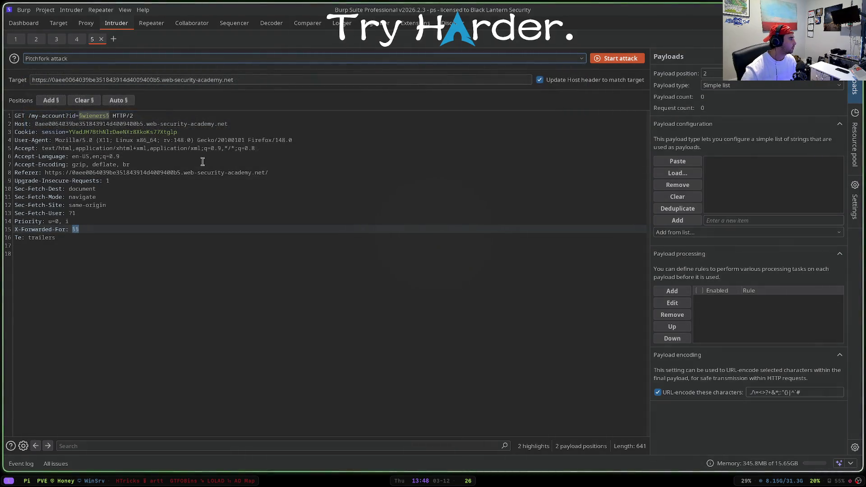
{"action": "left_click", "coordinate": [731, 74]}
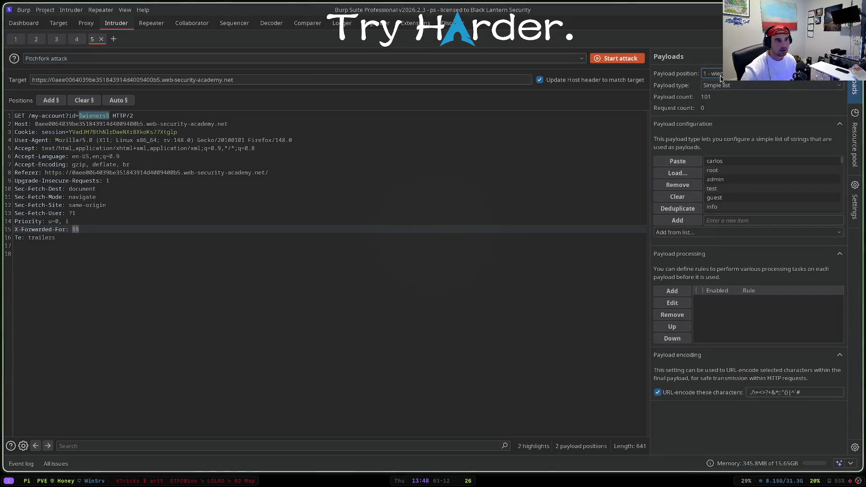
{"action": "left_click", "coordinate": [720, 74]}
{"action": "left_click", "coordinate": [718, 95]}
{"action": "left_click", "coordinate": [721, 86]}
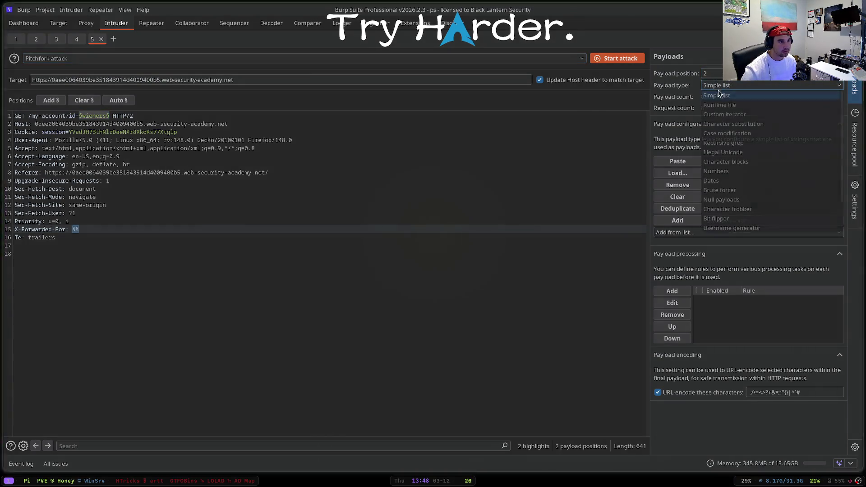
{"action": "left_click", "coordinate": [734, 171]}
- Set the number range from 1 to 110 and start the attack
{"action": "left_click", "coordinate": [720, 187]}
{"action": "type", "text": "1"}
{"action": "left_click", "coordinate": [718, 198]}
{"action": "type", "text": "1"}
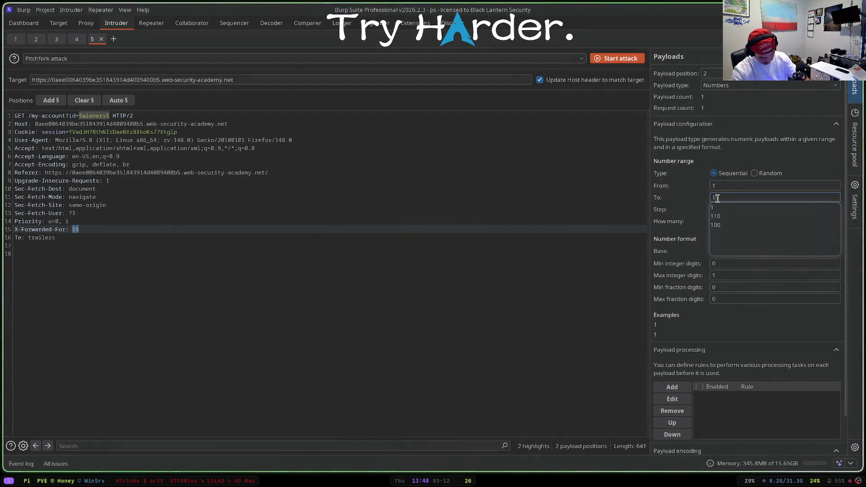
{"action": "left_click", "coordinate": [715, 207]}
{"action": "left_click", "coordinate": [619, 60]}
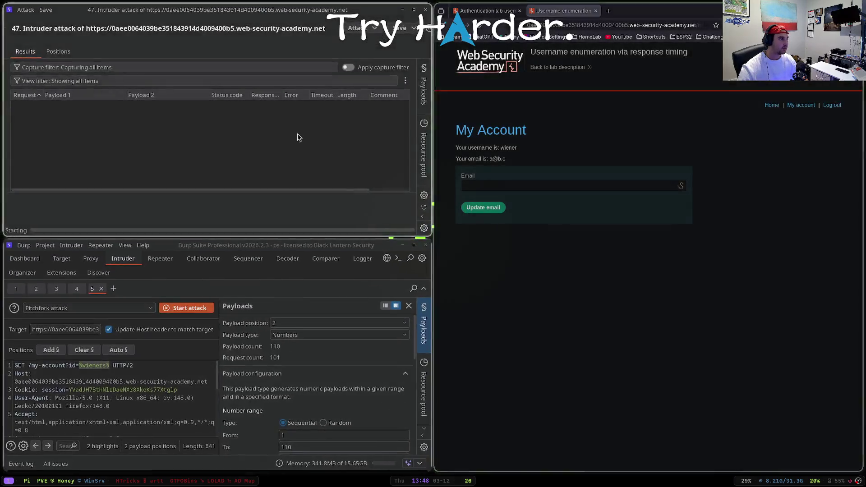
- Sort attack 47 results by response time, then back by request, and inspect the carlos row
{"action": "key", "text": "super+f"}
{"action": "left_click", "coordinate": [477, 95]}
{"action": "left_click", "coordinate": [477, 96]}
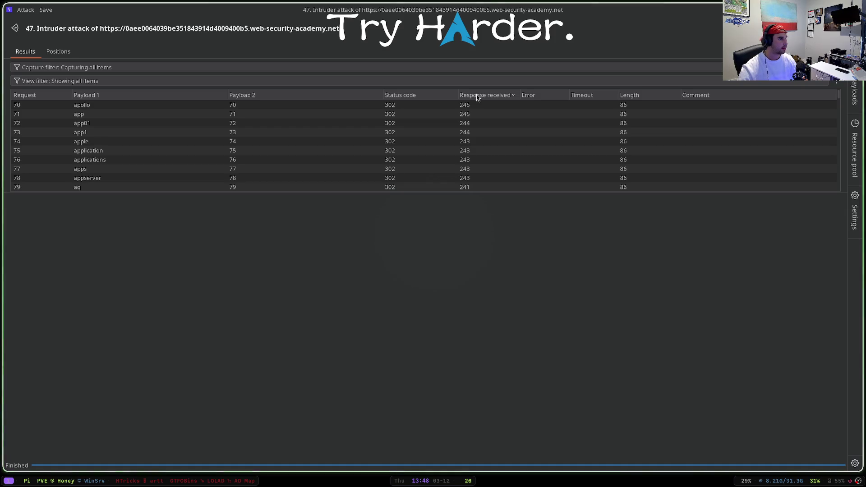
{"action": "scroll", "coordinate": [493, 145], "scroll_direction": "down", "scroll_amount": 2}
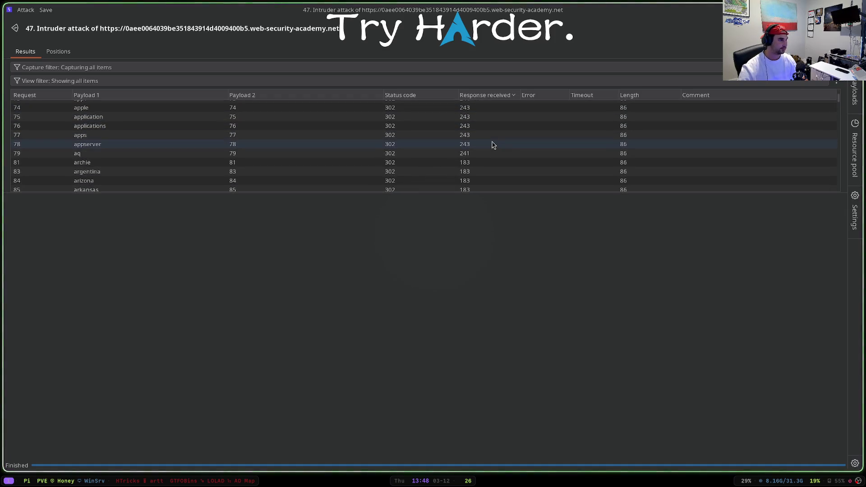
{"action": "scroll", "coordinate": [493, 145], "scroll_direction": "up", "scroll_amount": 1}
{"action": "scroll", "coordinate": [492, 145], "scroll_direction": "down", "scroll_amount": 1}
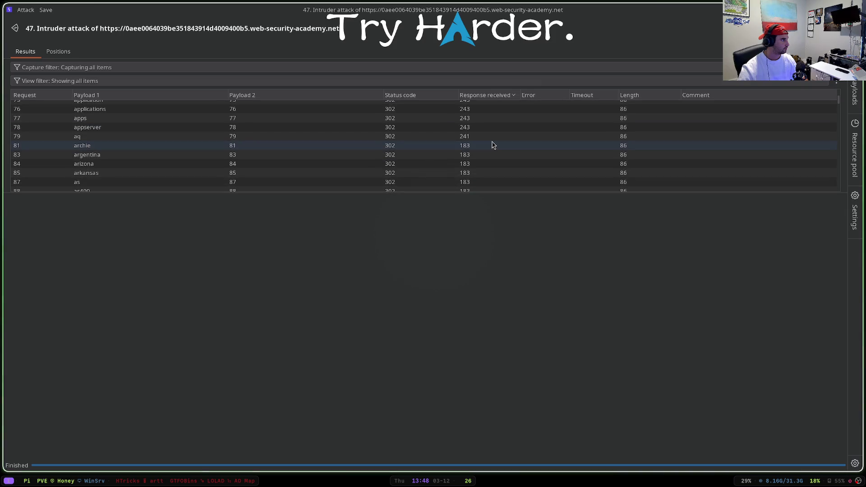
{"action": "scroll", "coordinate": [493, 145], "scroll_direction": "up", "scroll_amount": 2}
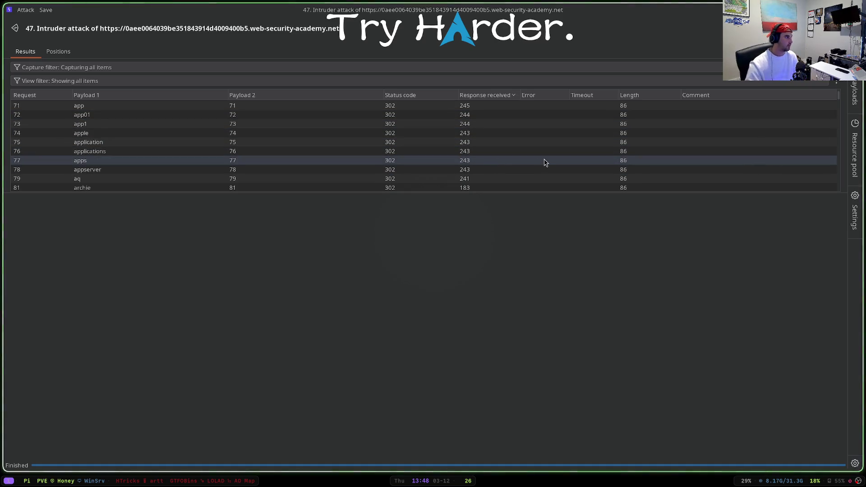
{"action": "left_click", "coordinate": [477, 99]}
{"action": "left_click", "coordinate": [478, 104]}
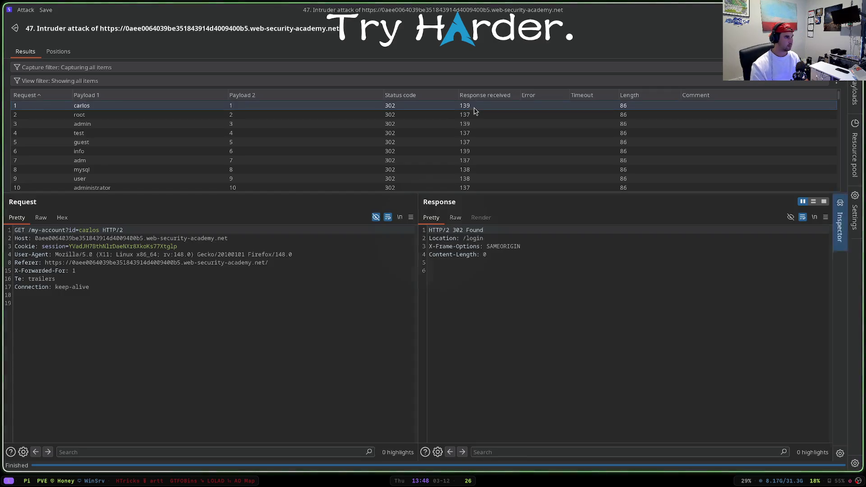
- Re-sort slowest first, inspect a slow request, restore request order and check apollo
{"action": "left_click", "coordinate": [481, 96]}
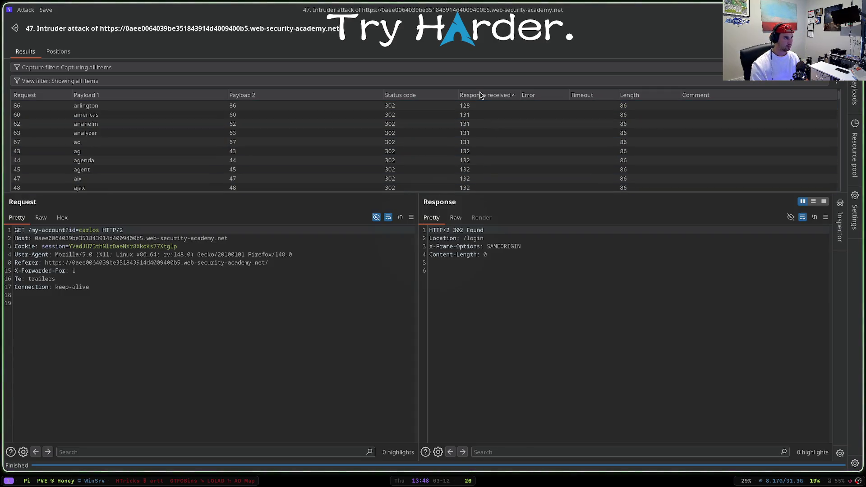
{"action": "left_click", "coordinate": [480, 96]}
{"action": "left_click", "coordinate": [481, 114]}
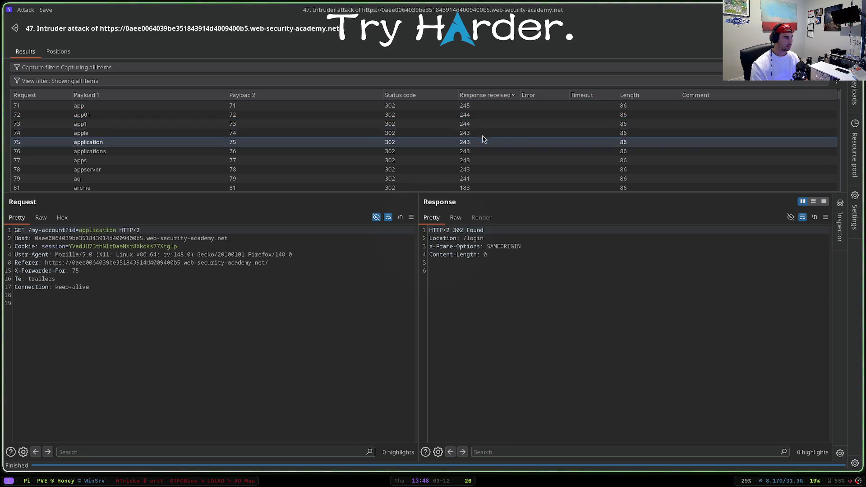
{"action": "left_click", "coordinate": [481, 95]}
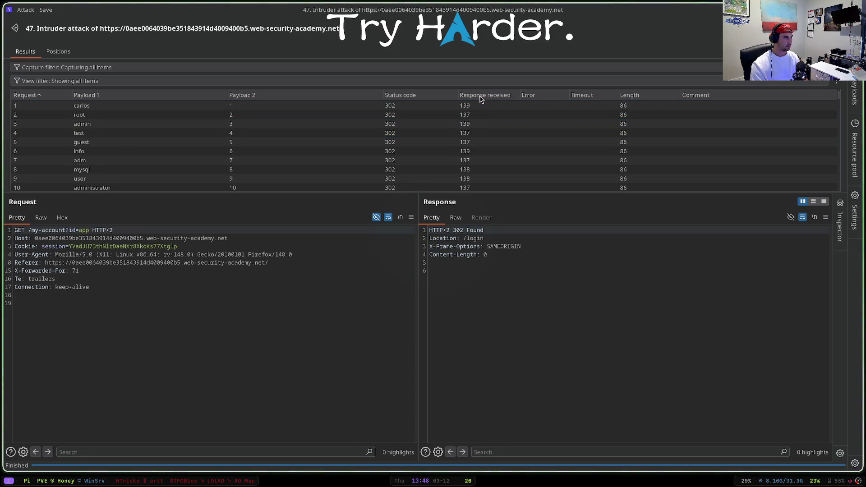
{"action": "left_click", "coordinate": [481, 95]}
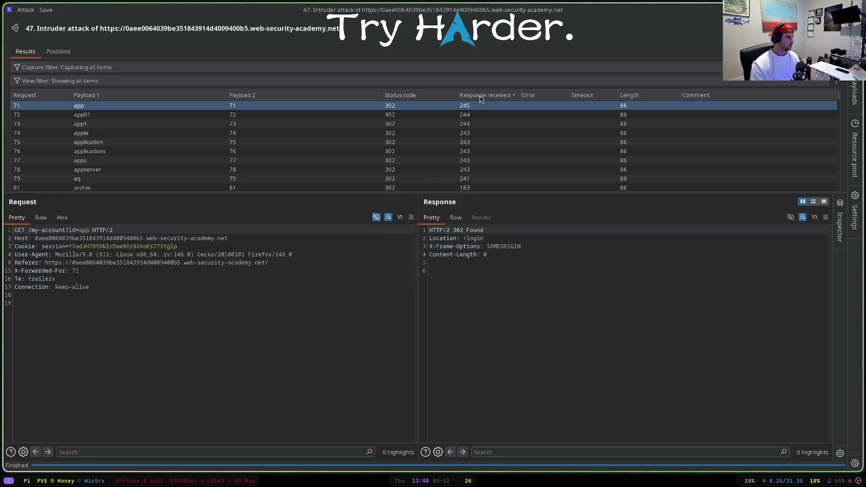
{"action": "left_click", "coordinate": [480, 96]}
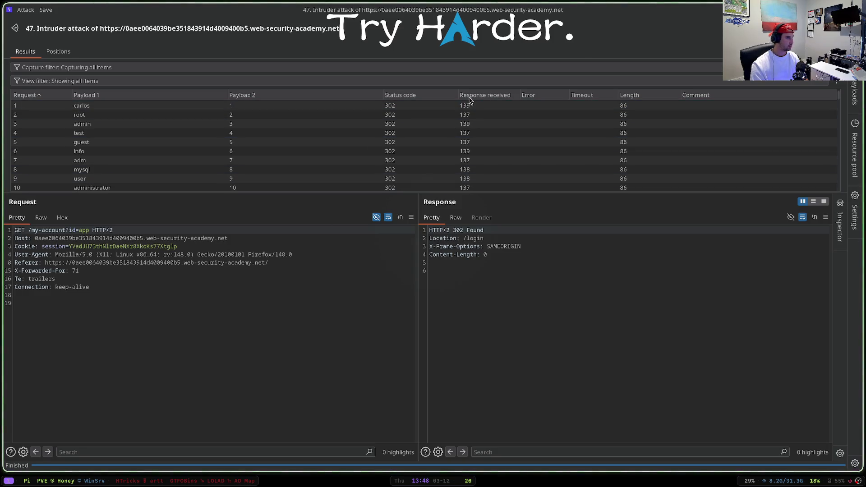
{"action": "scroll", "coordinate": [487, 136], "scroll_direction": "down", "scroll_amount": 1}
{"action": "scroll", "coordinate": [490, 141], "scroll_direction": "down", "scroll_amount": 2}
{"action": "scroll", "coordinate": [490, 141], "scroll_direction": "down", "scroll_amount": 2}
{"action": "scroll", "coordinate": [490, 141], "scroll_direction": "down", "scroll_amount": 2}
{"action": "scroll", "coordinate": [490, 142], "scroll_direction": "up", "scroll_amount": 1}
{"action": "scroll", "coordinate": [490, 140], "scroll_direction": "up", "scroll_amount": 1}
{"action": "scroll", "coordinate": [490, 141], "scroll_direction": "up", "scroll_amount": 1}
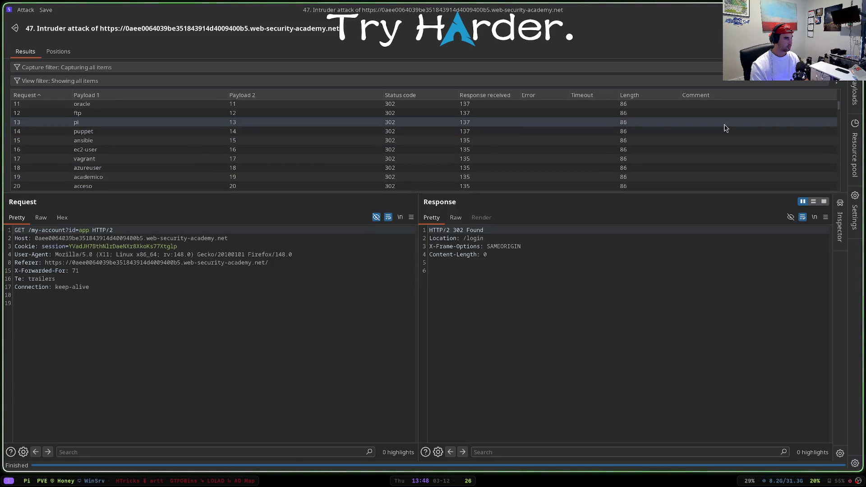
{"action": "left_click_drag", "start_coordinate": [838, 108], "coordinate": [834, 163]}
{"action": "left_click", "coordinate": [446, 145]}
{"action": "scroll", "coordinate": [141, 161], "scroll_direction": "down", "scroll_amount": 2}
{"action": "scroll", "coordinate": [140, 161], "scroll_direction": "down", "scroll_amount": 2}
{"action": "scroll", "coordinate": [130, 151], "scroll_direction": "down", "scroll_amount": 2}
{"action": "scroll", "coordinate": [130, 151], "scroll_direction": "down", "scroll_amount": 2}
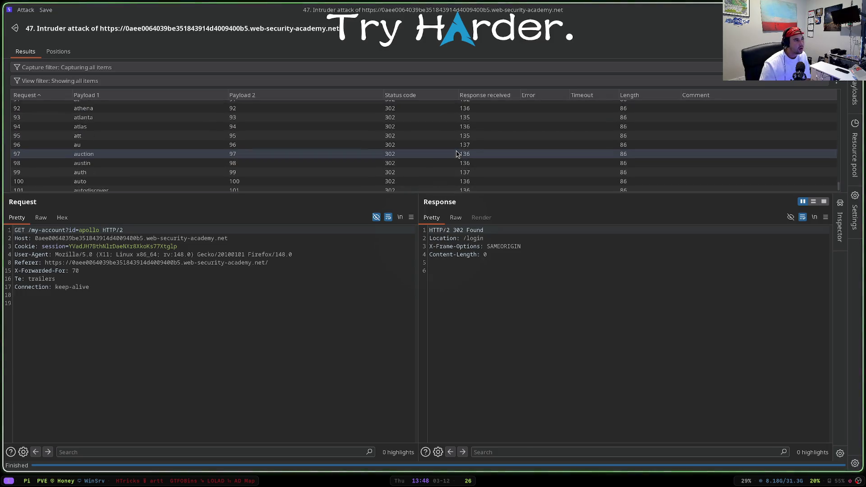
- List slowest responses first, inspect app and apollo at 245, and tile the window back
{"action": "left_click", "coordinate": [487, 96]}
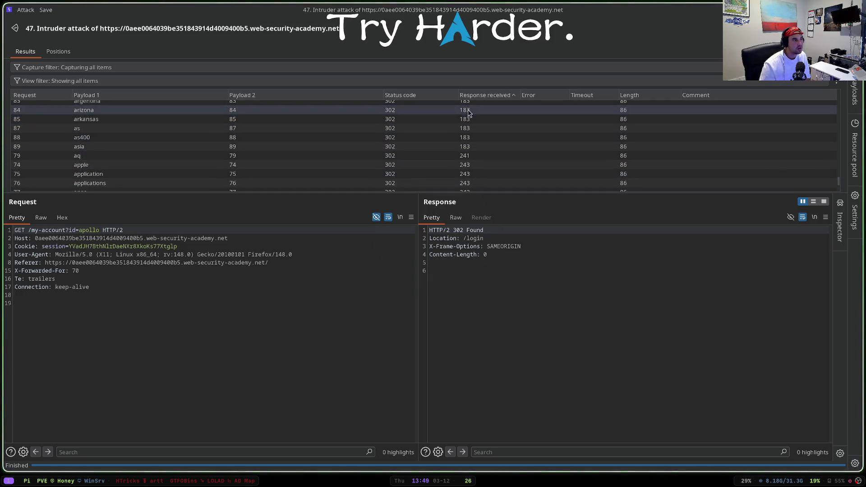
{"action": "left_click", "coordinate": [480, 96]}
{"action": "scroll", "coordinate": [481, 131], "scroll_direction": "up", "scroll_amount": 2}
{"action": "scroll", "coordinate": [768, 165], "scroll_direction": "up", "scroll_amount": 1}
{"action": "scroll", "coordinate": [767, 165], "scroll_direction": "up", "scroll_amount": 1}
{"action": "scroll", "coordinate": [839, 172], "scroll_direction": "up", "scroll_amount": 1}
{"action": "left_click", "coordinate": [481, 95]}
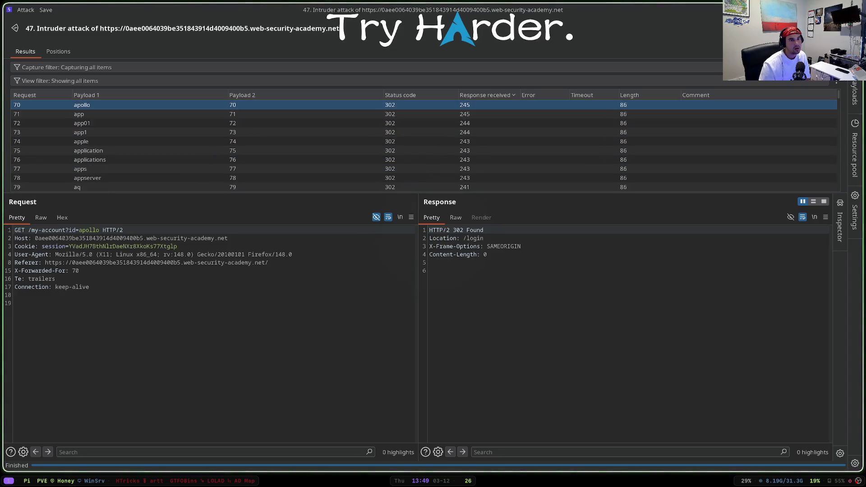
{"action": "left_click", "coordinate": [467, 114]}
{"action": "left_click", "coordinate": [475, 106]}
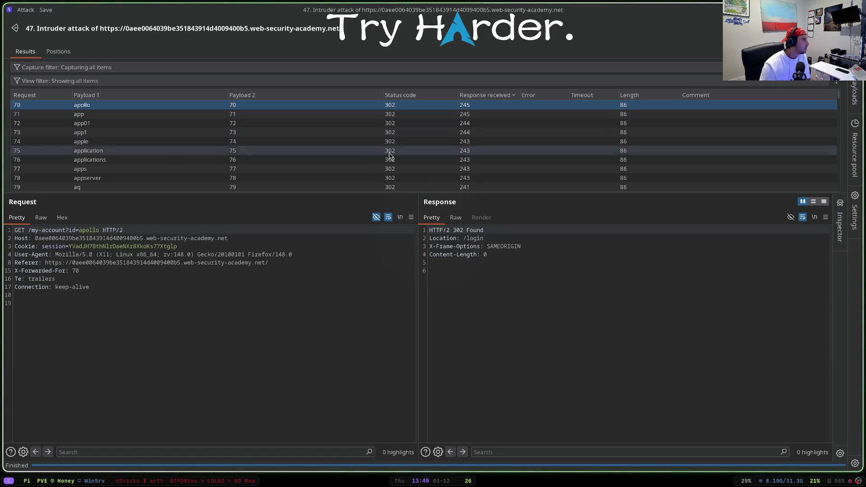
{"action": "key", "text": "super+f"}
{"action": "key", "text": "super+f"}
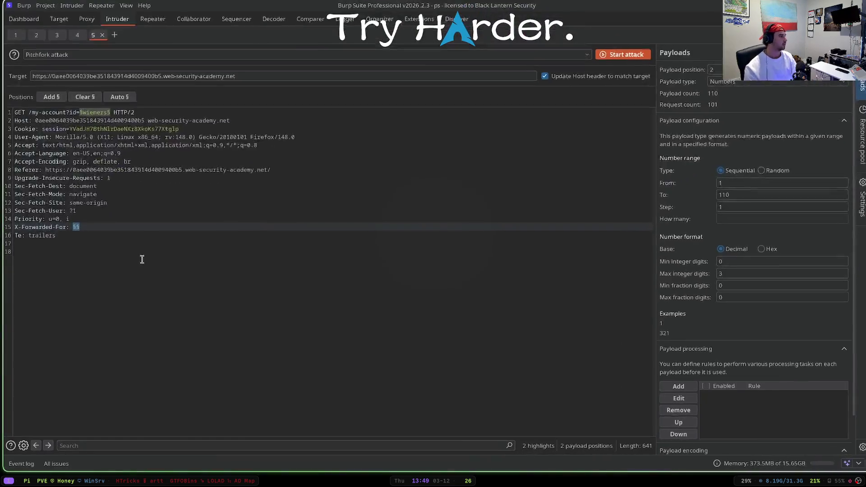
- In Intruder tab 3, replace activestat with apollo, set numbers 1000 to 1150, and start attack 49
{"action": "left_click", "coordinate": [73, 40]}
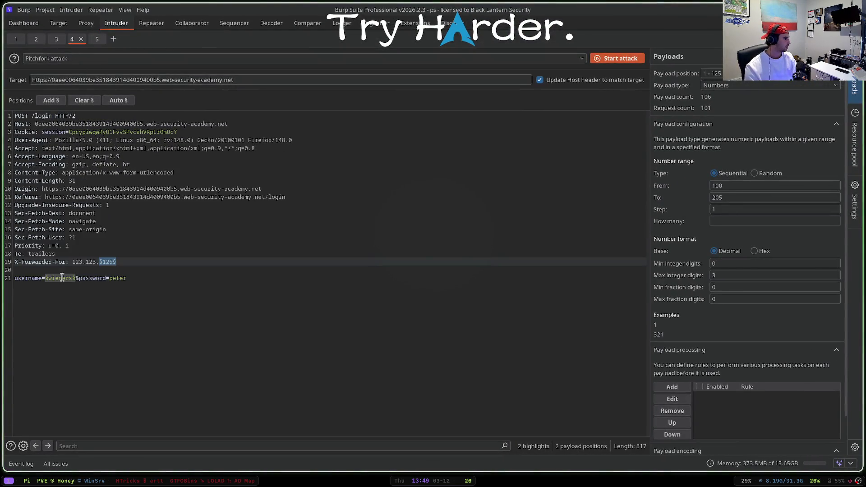
{"action": "left_click", "coordinate": [61, 278]}
{"action": "left_click", "coordinate": [53, 39]}
{"action": "left_click_drag", "start_coordinate": [79, 278], "coordinate": [43, 278]}
{"action": "key", "text": "BackSpace"}
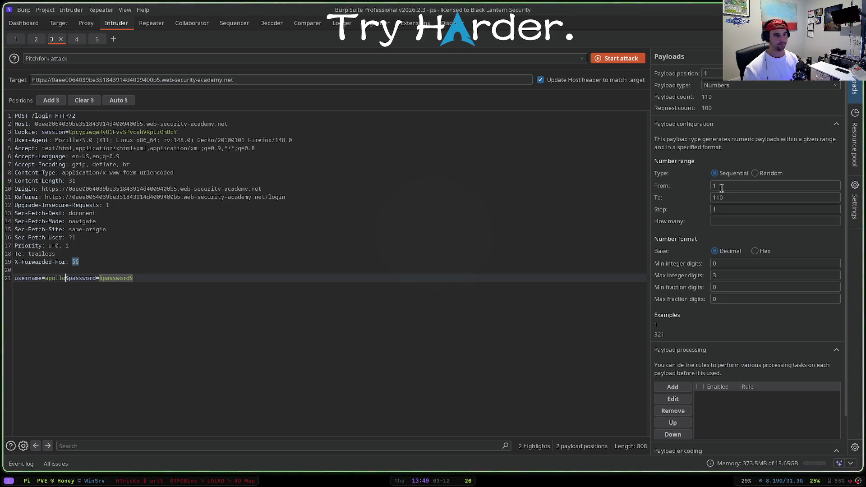
{"action": "type", "text": "00"}
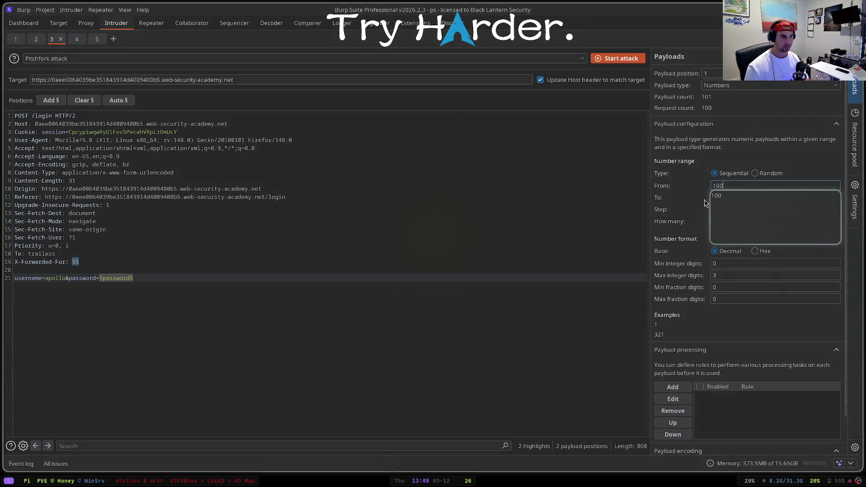
{"action": "type", "text": "0"}
{"action": "key", "text": "Tab"}
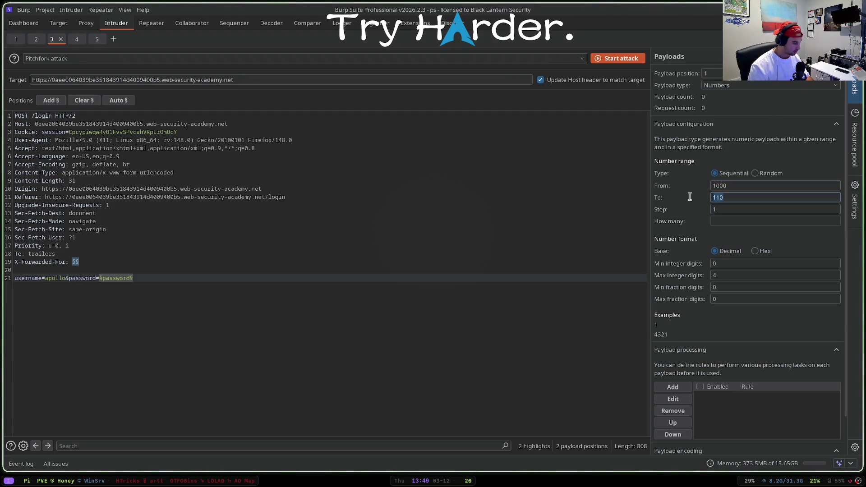
{"action": "type", "text": "1"}
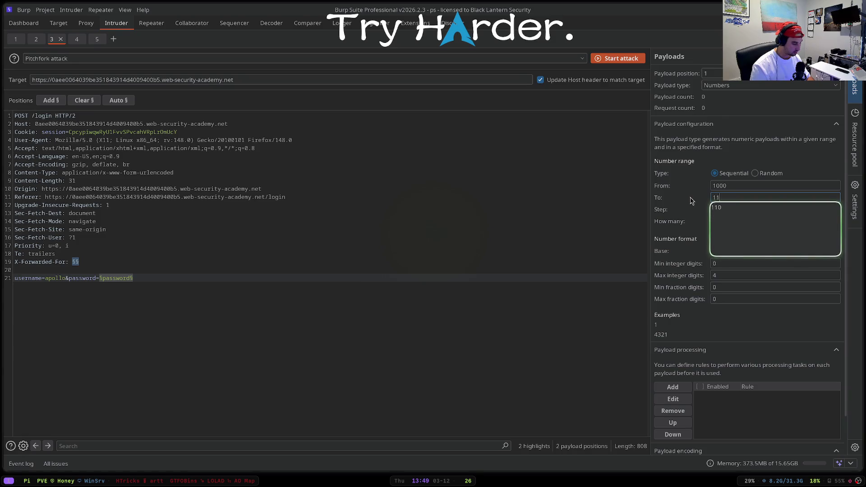
{"action": "type", "text": "50"}
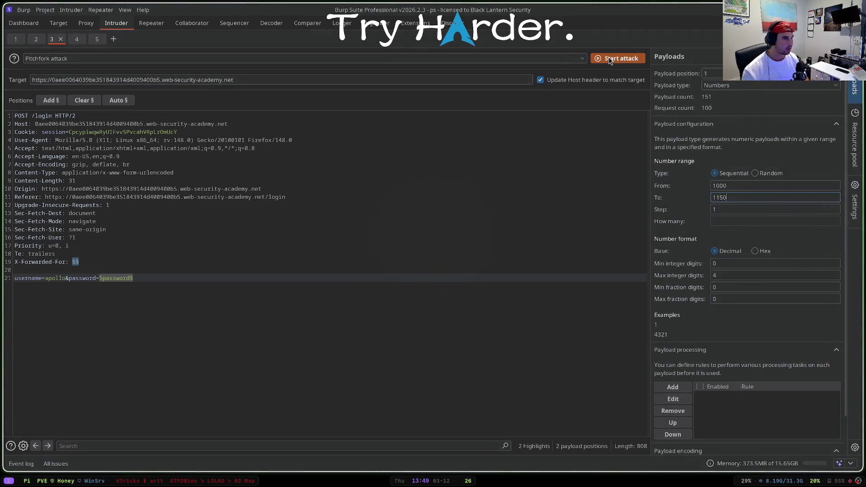
{"action": "left_click", "coordinate": [610, 59]}
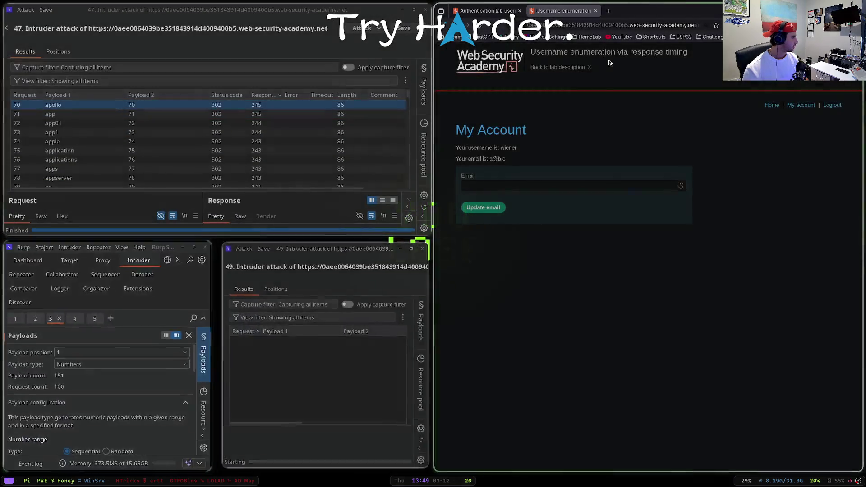
{"action": "key", "text": "super+f"}
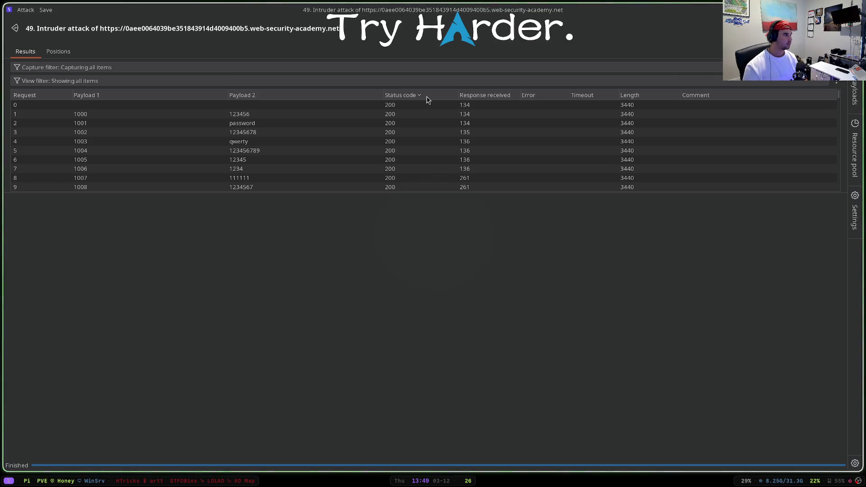
- Discard attack 49, set username app with numbers from 1150, and start attack 51
{"action": "key", "text": "super+q"}
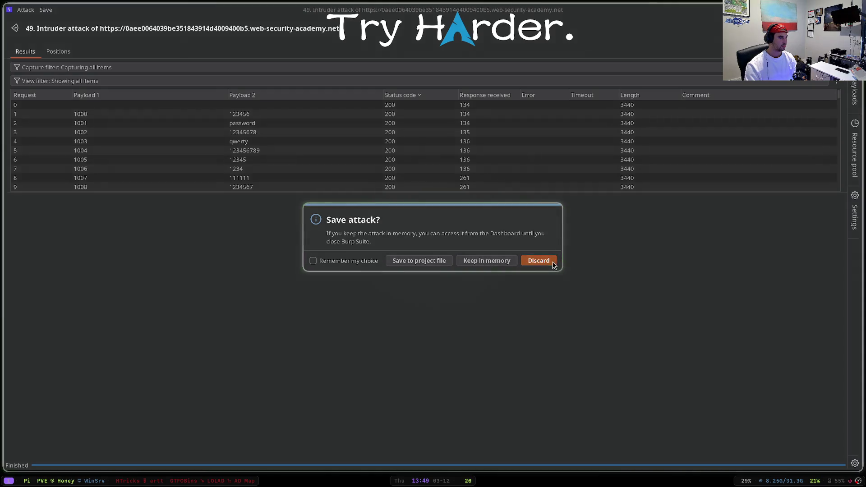
{"action": "key", "text": "Return"}
{"action": "key", "text": "super+f"}
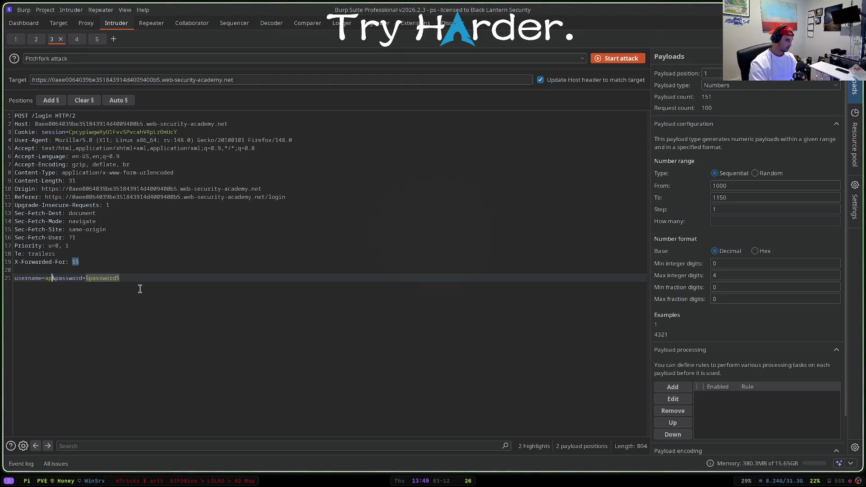
{"action": "double_click", "coordinate": [737, 186]}
{"action": "type", "text": "1150"}
{"action": "left_click", "coordinate": [726, 197]}
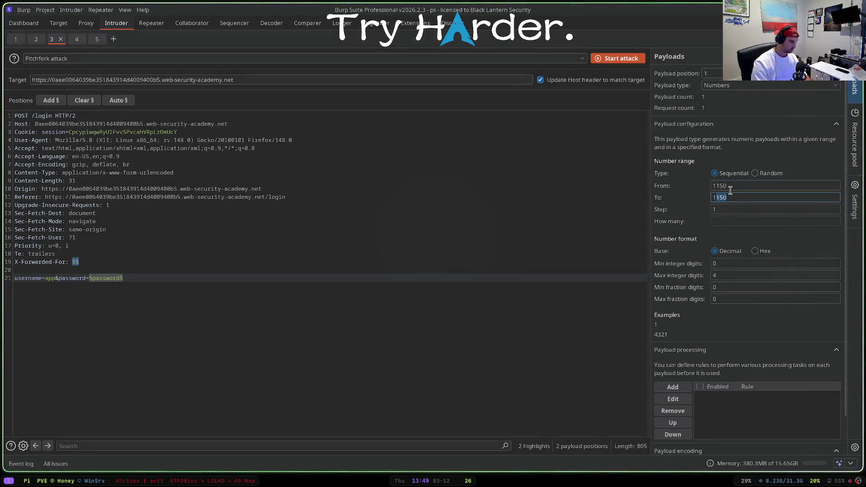
{"action": "type", "text": "1280"}
{"action": "left_click", "coordinate": [612, 59]}
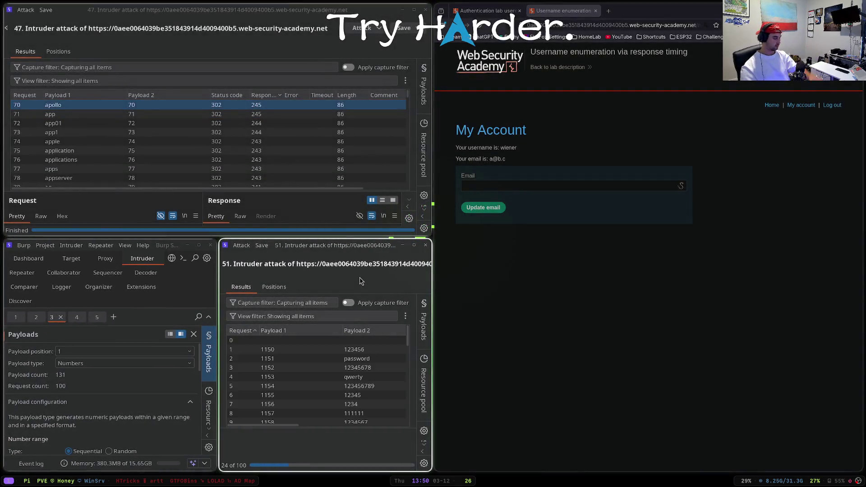
- Sort attack 51 by status code, inspect michael, 121212, moscow and moon rows (all 200, 3440), then close
{"action": "key", "text": "super+f"}
{"action": "left_click", "coordinate": [402, 97]}
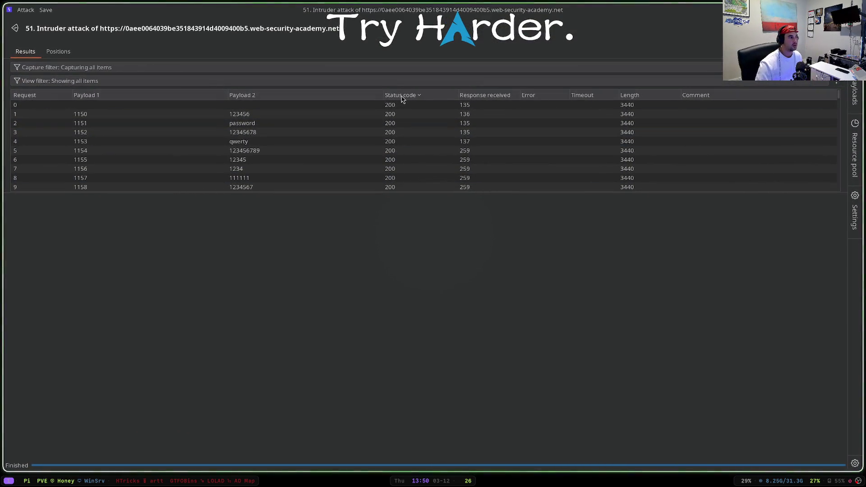
{"action": "left_click", "coordinate": [401, 105]}
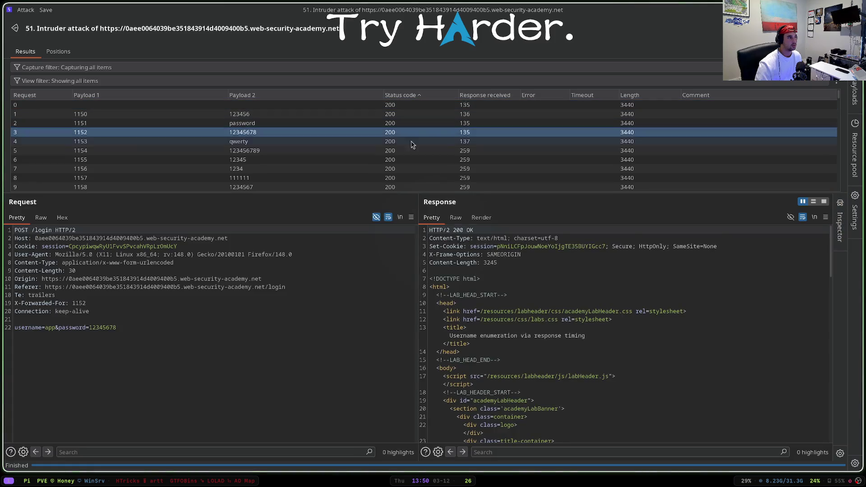
{"action": "scroll", "coordinate": [412, 164], "scroll_direction": "down", "scroll_amount": 2}
{"action": "left_click", "coordinate": [411, 153]}
{"action": "scroll", "coordinate": [411, 153], "scroll_direction": "down", "scroll_amount": 2}
{"action": "scroll", "coordinate": [413, 155], "scroll_direction": "down", "scroll_amount": 2}
{"action": "scroll", "coordinate": [416, 155], "scroll_direction": "down", "scroll_amount": 1}
{"action": "left_click", "coordinate": [420, 155]}
{"action": "scroll", "coordinate": [422, 154], "scroll_direction": "down", "scroll_amount": 1}
{"action": "left_click", "coordinate": [434, 168]}
{"action": "scroll", "coordinate": [440, 171], "scroll_direction": "down", "scroll_amount": 4}
{"action": "scroll", "coordinate": [444, 174], "scroll_direction": "down", "scroll_amount": 2}
{"action": "scroll", "coordinate": [444, 174], "scroll_direction": "down", "scroll_amount": 1}
{"action": "scroll", "coordinate": [445, 174], "scroll_direction": "down", "scroll_amount": 1}
{"action": "scroll", "coordinate": [444, 174], "scroll_direction": "down", "scroll_amount": 1}
{"action": "scroll", "coordinate": [444, 174], "scroll_direction": "down", "scroll_amount": 1}
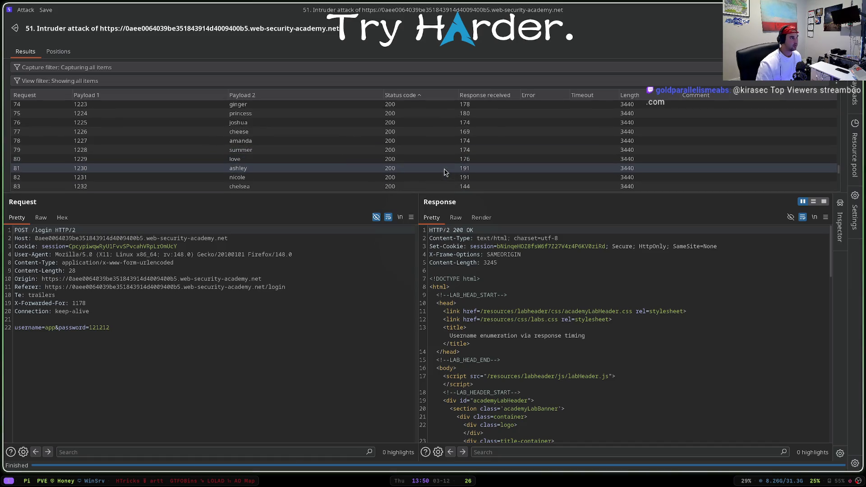
{"action": "scroll", "coordinate": [445, 172], "scroll_direction": "down", "scroll_amount": 1}
{"action": "scroll", "coordinate": [444, 171], "scroll_direction": "down", "scroll_amount": 2}
{"action": "scroll", "coordinate": [445, 172], "scroll_direction": "down", "scroll_amount": 2}
{"action": "scroll", "coordinate": [445, 172], "scroll_direction": "down", "scroll_amount": 2}
{"action": "scroll", "coordinate": [445, 172], "scroll_direction": "down", "scroll_amount": 1}
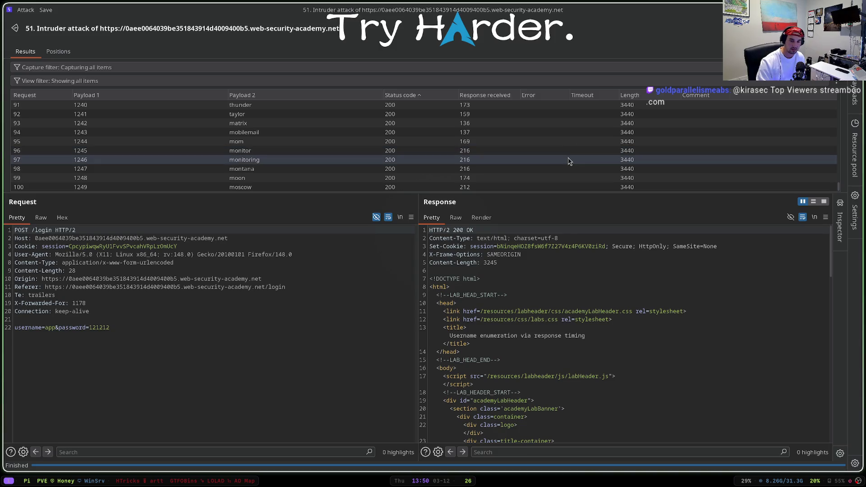
{"action": "left_click", "coordinate": [495, 187]}
{"action": "left_click", "coordinate": [499, 178]}
{"action": "left_click", "coordinate": [391, 99]}
{"action": "scroll", "coordinate": [392, 135], "scroll_direction": "up", "scroll_amount": 15}
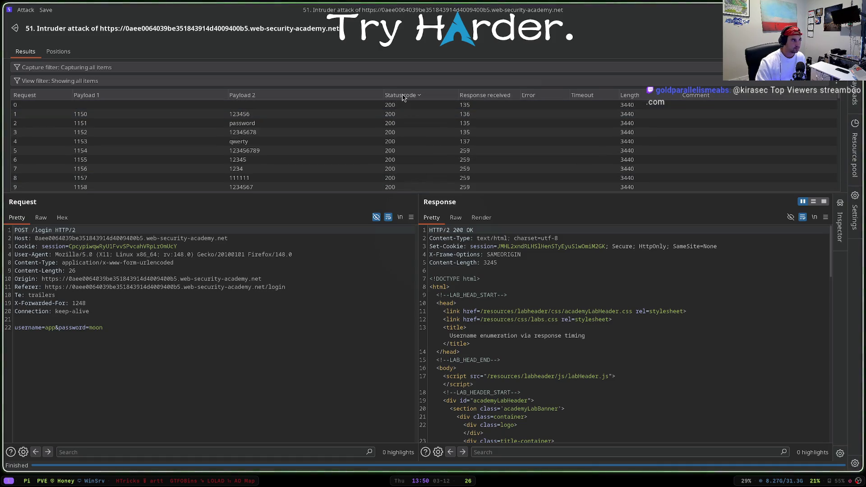
{"action": "key", "text": "alt+F4"}
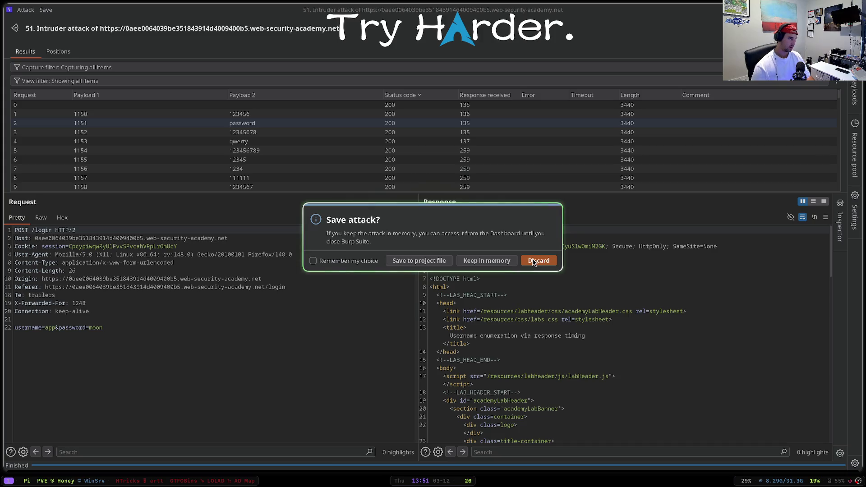
- Discard attack 51 and mark the username value 'app' as a new payload position
{"action": "left_click", "coordinate": [534, 260]}
{"action": "left_click", "coordinate": [486, 11]}
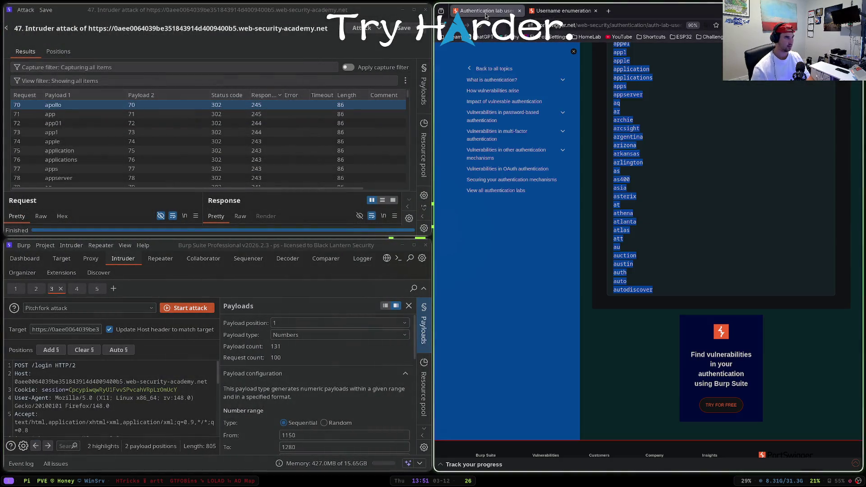
{"action": "scroll", "coordinate": [627, 205], "scroll_direction": "up", "scroll_amount": 3}
{"action": "scroll", "coordinate": [627, 205], "scroll_direction": "up", "scroll_amount": 3}
{"action": "scroll", "coordinate": [628, 206], "scroll_direction": "up", "scroll_amount": 3}
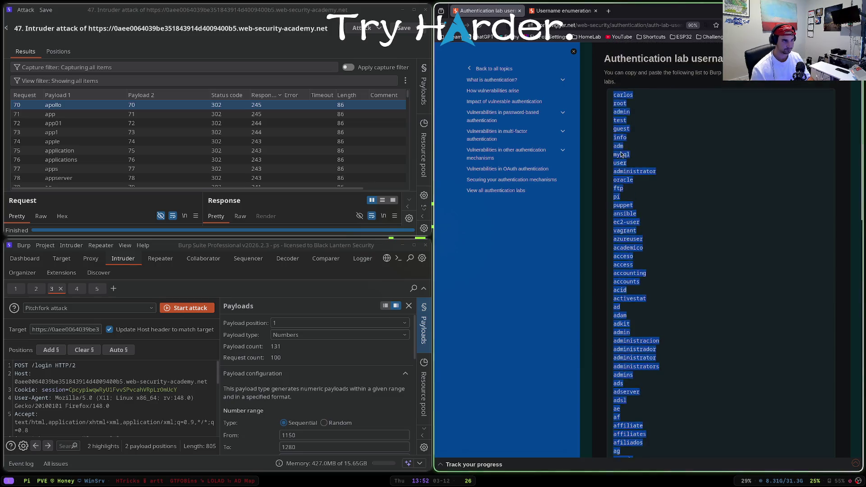
{"action": "scroll", "coordinate": [614, 201], "scroll_direction": "up", "scroll_amount": 3}
{"action": "key", "text": "super+f"}
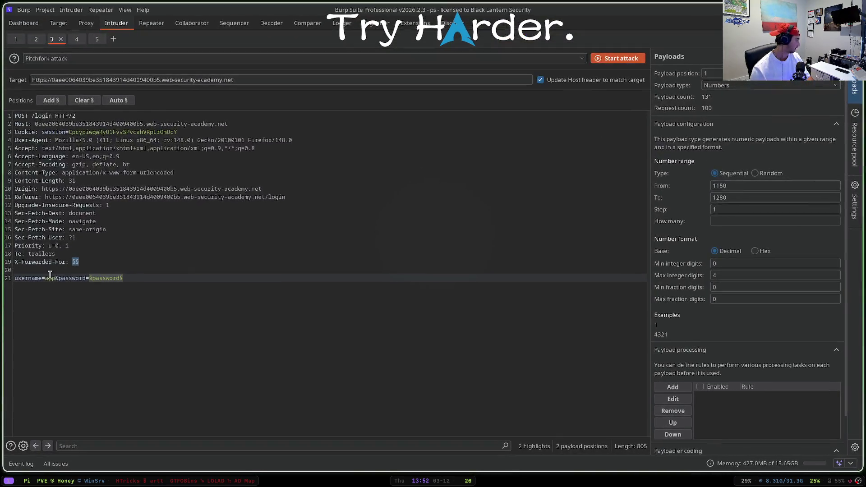
{"action": "double_click", "coordinate": [55, 278]}
{"action": "left_click", "coordinate": [48, 101]}
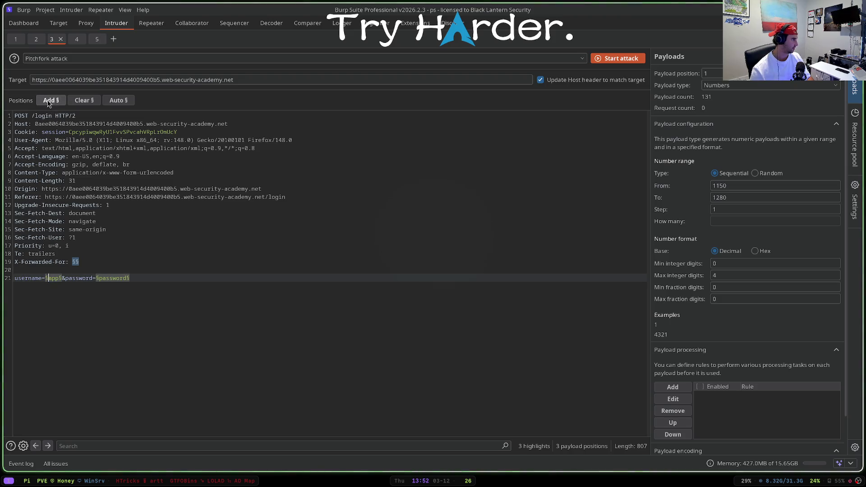
{"action": "left_click", "coordinate": [717, 85]}
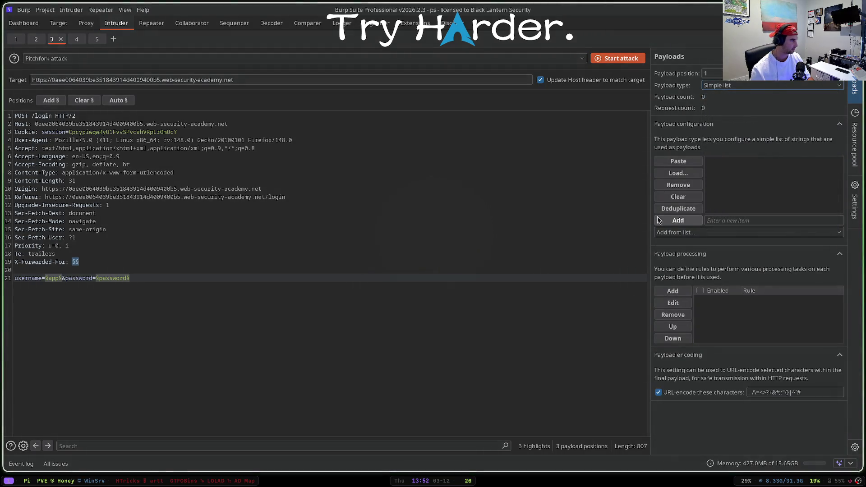
- Replace payload position 2's old password entries with the pasted 101 candidate usernames
{"action": "left_click", "coordinate": [745, 73]}
{"action": "left_click", "coordinate": [750, 96]}
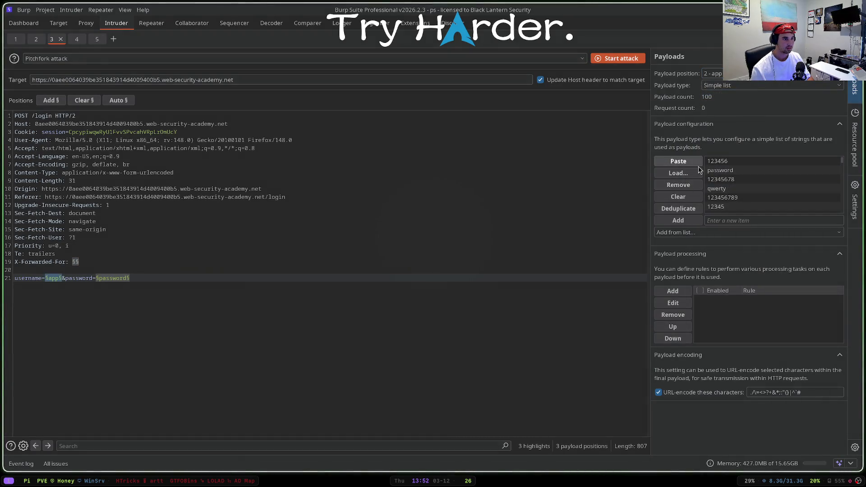
{"action": "left_click", "coordinate": [678, 196]}
{"action": "left_click", "coordinate": [678, 162]}
- Select payload position 3 and bring up the lab's candidate passwords list in the browser
{"action": "left_click", "coordinate": [711, 73]}
{"action": "left_click", "coordinate": [718, 100]}
{"action": "key", "text": "super+f"}
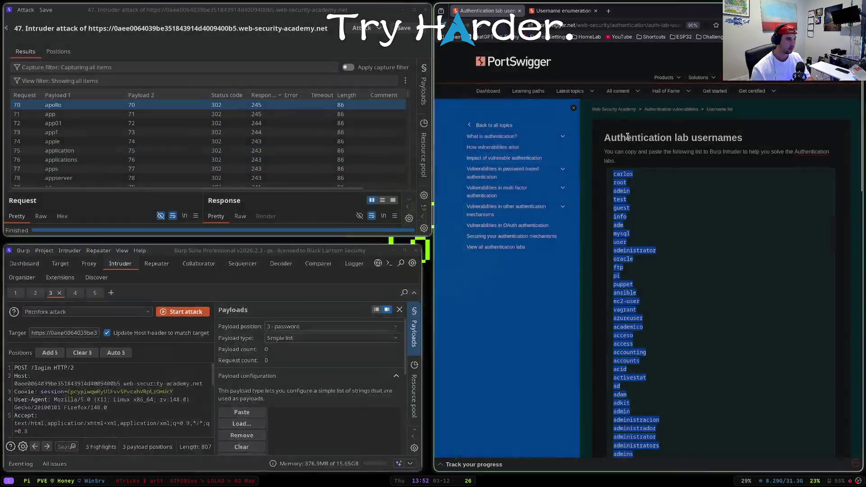
{"action": "key", "text": "ctrl+w"}
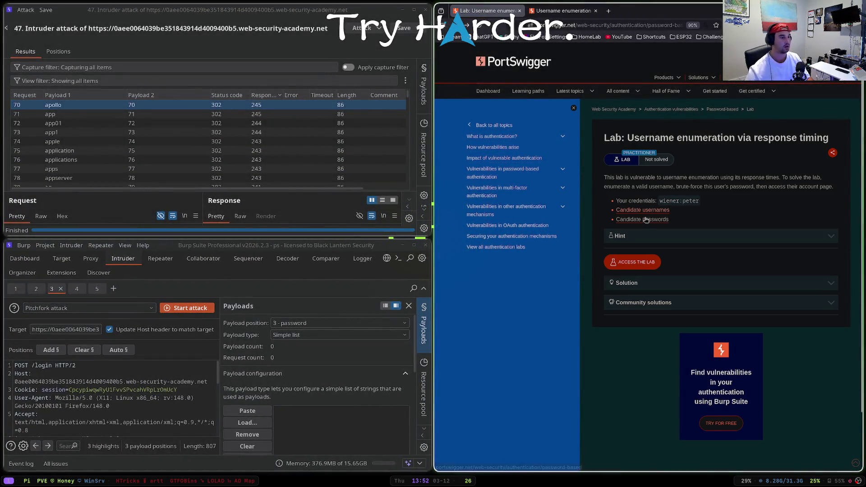
{"action": "left_click", "coordinate": [646, 219]}
{"action": "mouse_move", "coordinate": [614, 173]}
{"action": "left_mouse_down"}
{"action": "mouse_move", "coordinate": [662, 285]}
{"action": "mouse_move", "coordinate": [657, 258]}
{"action": "left_mouse_up"}
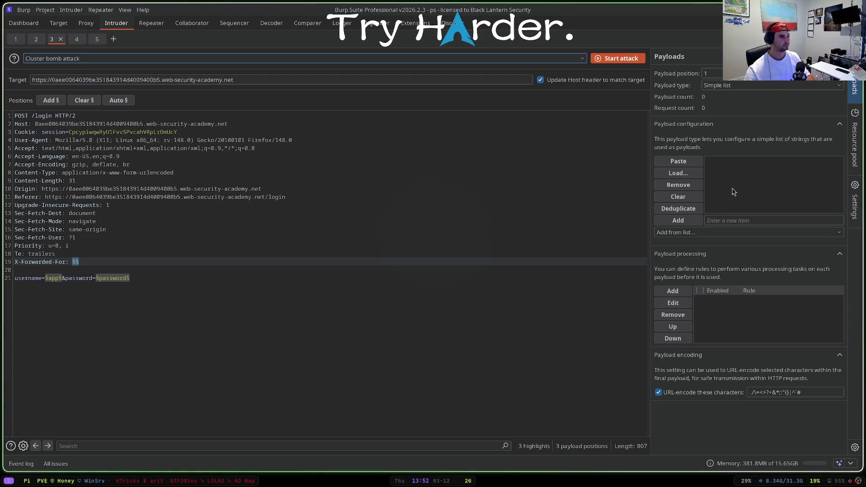
- Set payload position 1 to Numbers ranging from 1 to 10
{"action": "left_click", "coordinate": [730, 85]}
{"action": "left_click", "coordinate": [734, 179]}
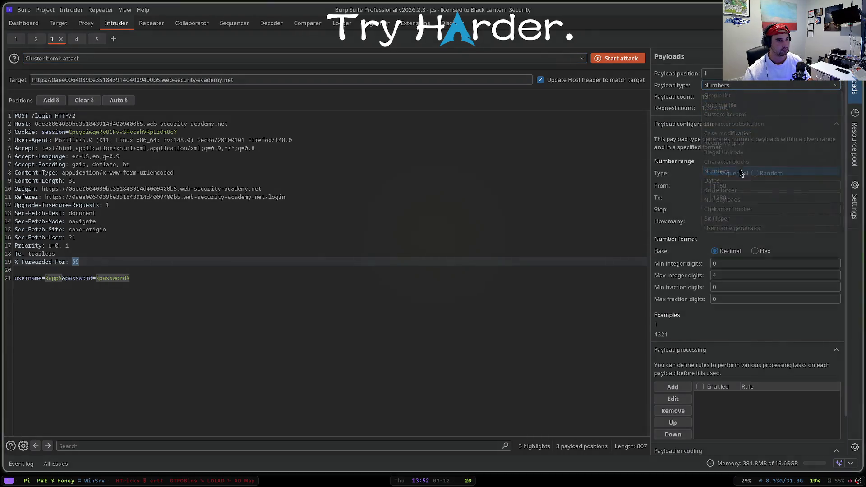
{"action": "left_click", "coordinate": [730, 185]}
{"action": "double_click", "coordinate": [730, 185]}
{"action": "type", "text": "1"}
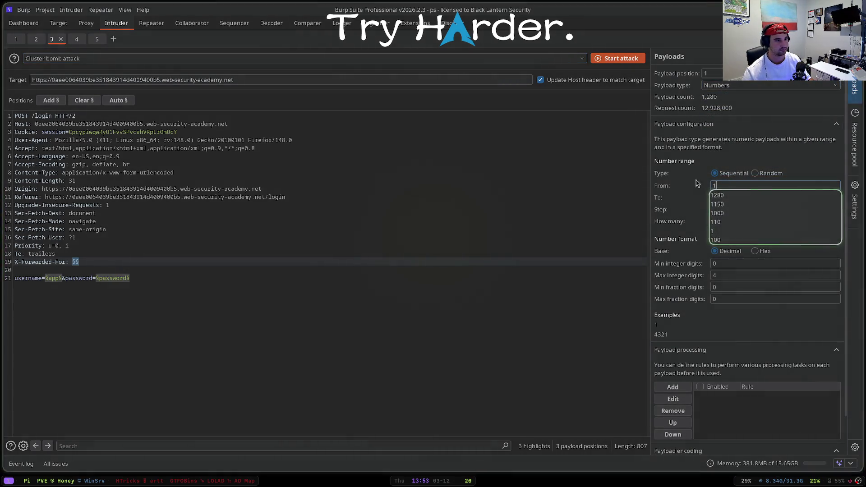
{"action": "key", "text": "Escape"}
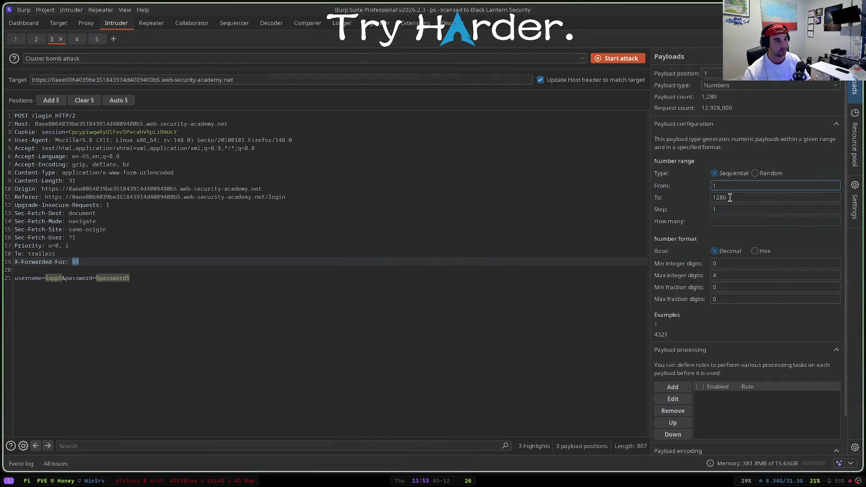
{"action": "left_click_drag", "start_coordinate": [729, 197], "coordinate": [702, 196]}
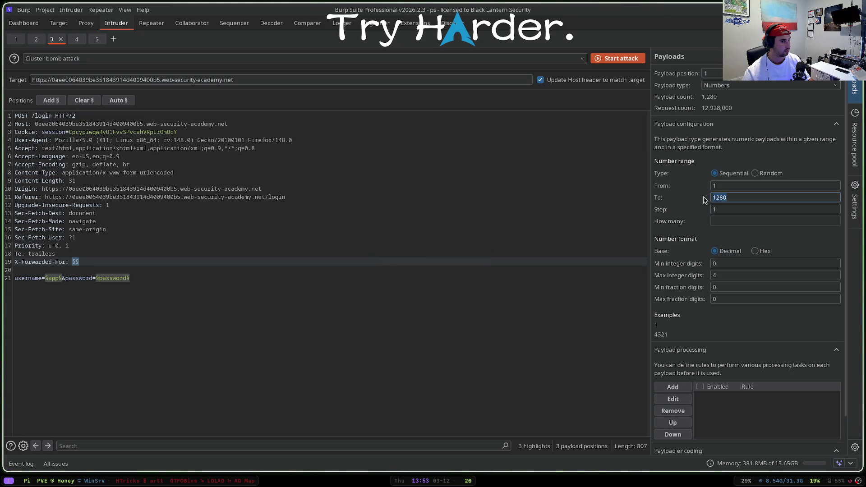
{"action": "type", "text": "100"}
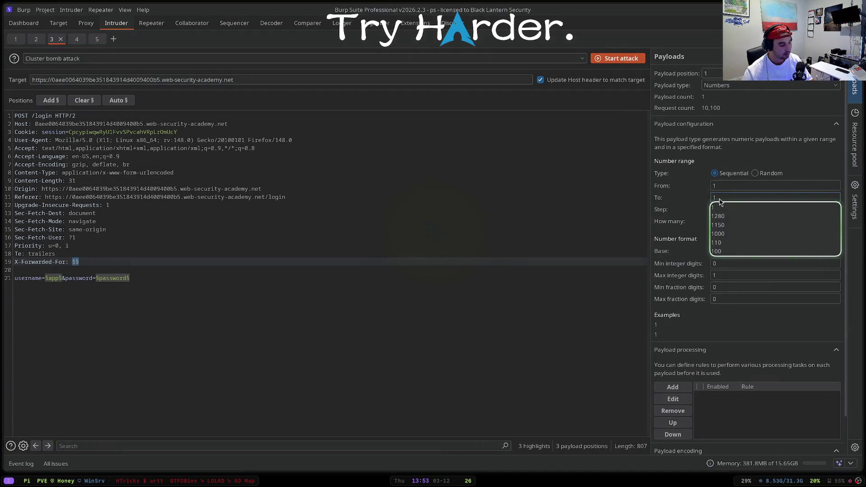
{"action": "key", "text": "BackSpace"}
{"action": "left_click", "coordinate": [363, 252]}
- Check the X-Forwarded-For position and keep Cluster bomb as the attack type
{"action": "left_click", "coordinate": [324, 264]}
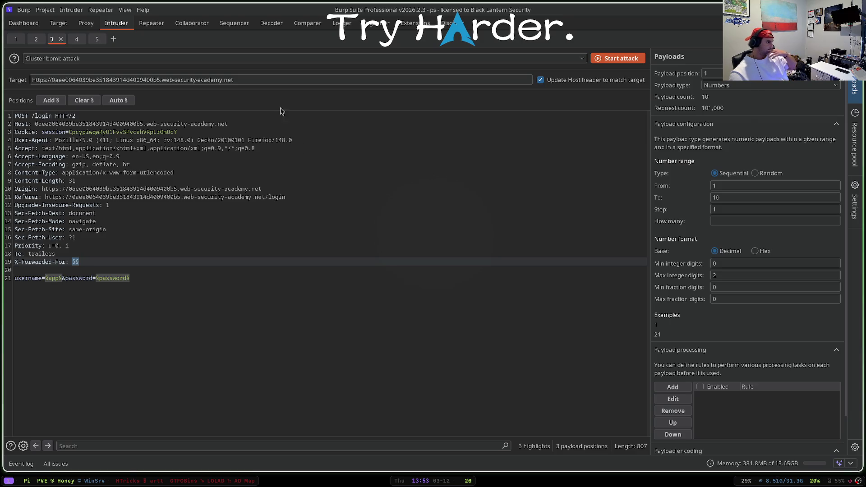
{"action": "left_click", "coordinate": [270, 60]}
{"action": "left_click", "coordinate": [281, 212]}
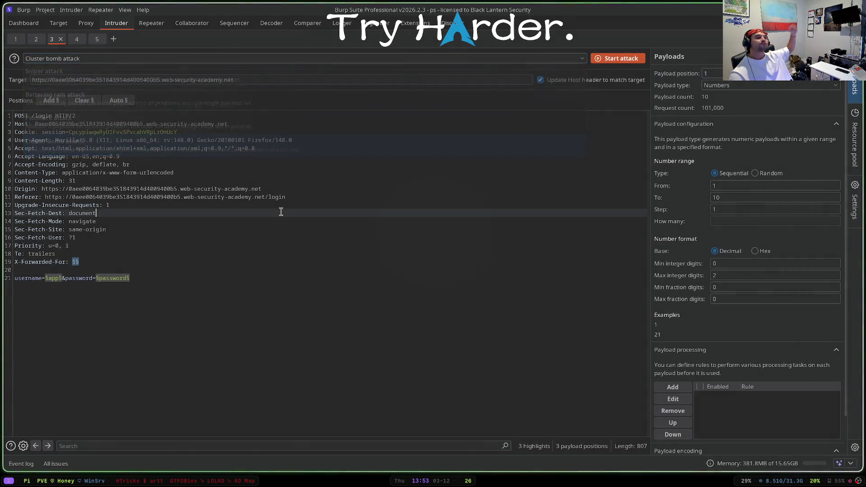
- Start the cluster bomb attack and sort its results by length, status code and request number
{"action": "left_click", "coordinate": [616, 58]}
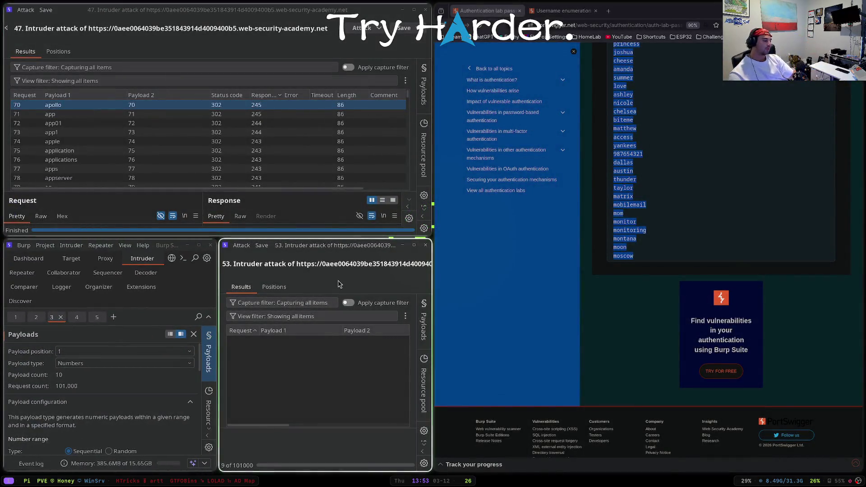
{"action": "key", "text": "super+f"}
{"action": "left_click", "coordinate": [663, 95]}
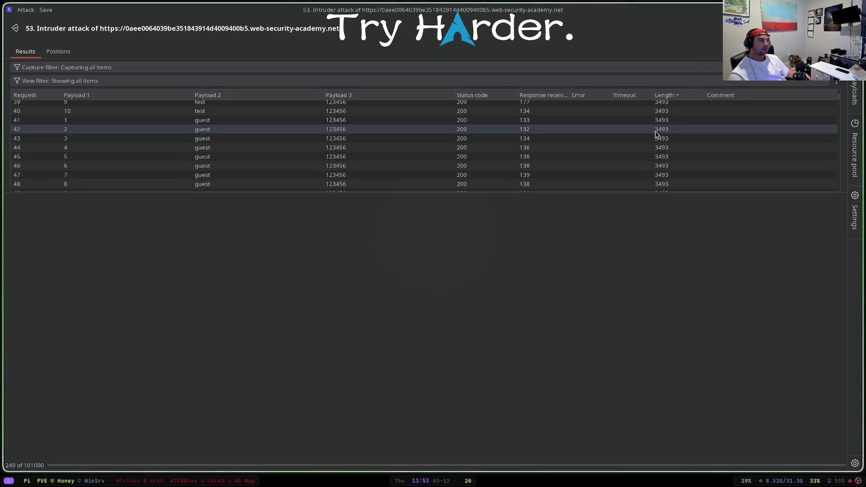
{"action": "scroll", "coordinate": [657, 136], "scroll_direction": "up", "scroll_amount": 3}
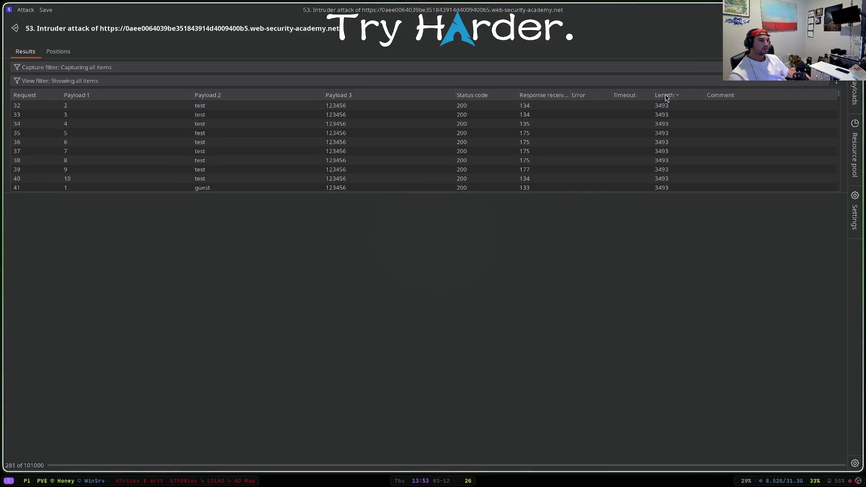
{"action": "left_click", "coordinate": [473, 95]}
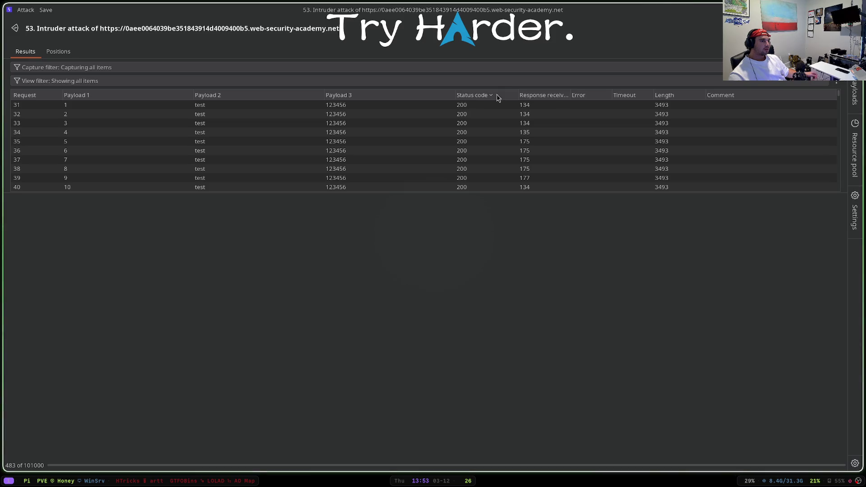
{"action": "left_click", "coordinate": [664, 95]}
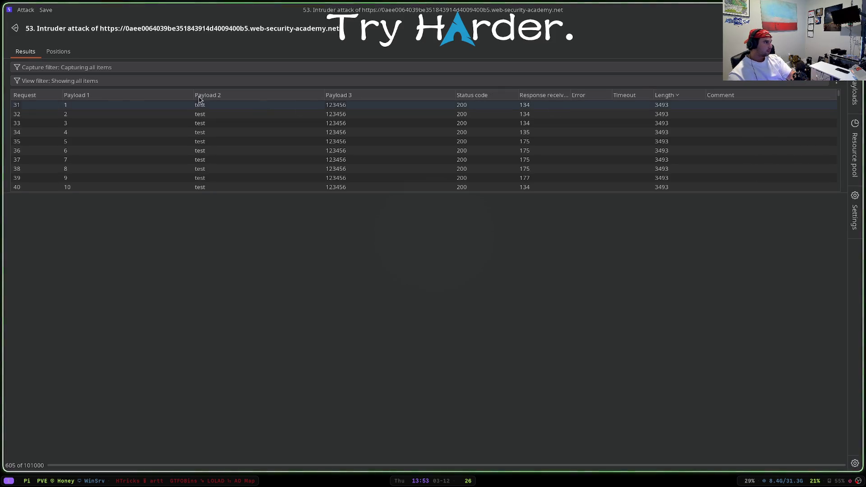
{"action": "left_click", "coordinate": [54, 96]}
{"action": "left_click", "coordinate": [54, 95]}
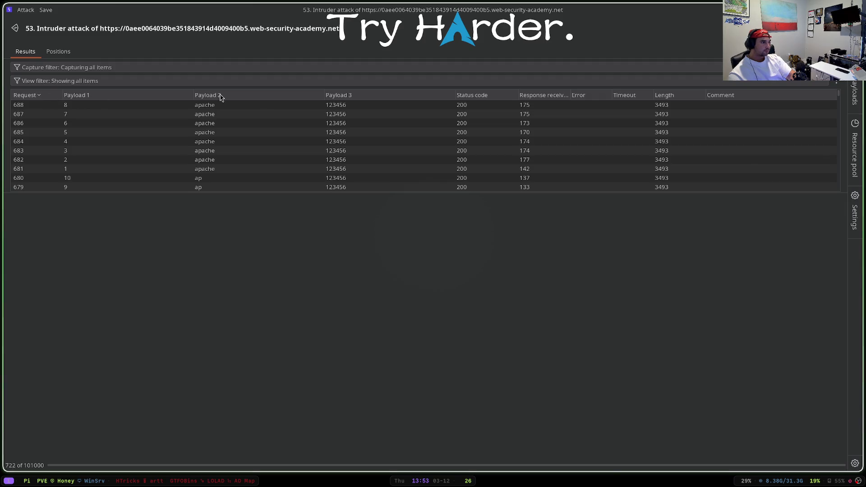
{"action": "left_click", "coordinate": [496, 95]}
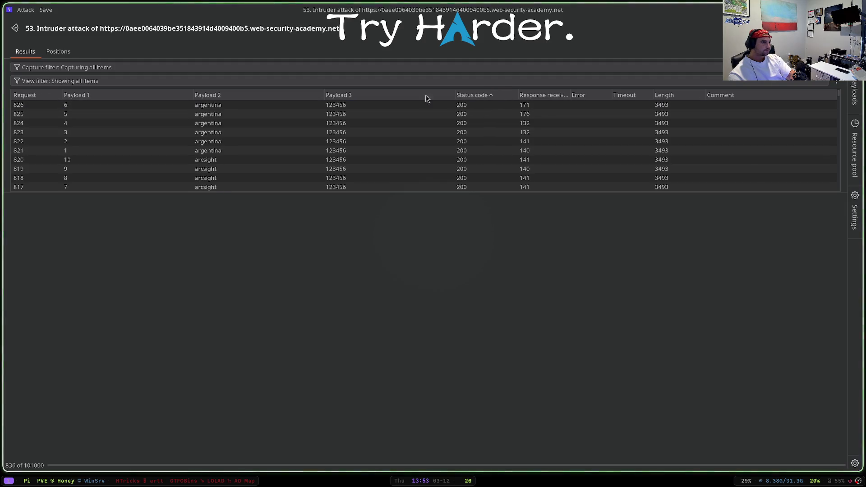
{"action": "left_click", "coordinate": [476, 96]}
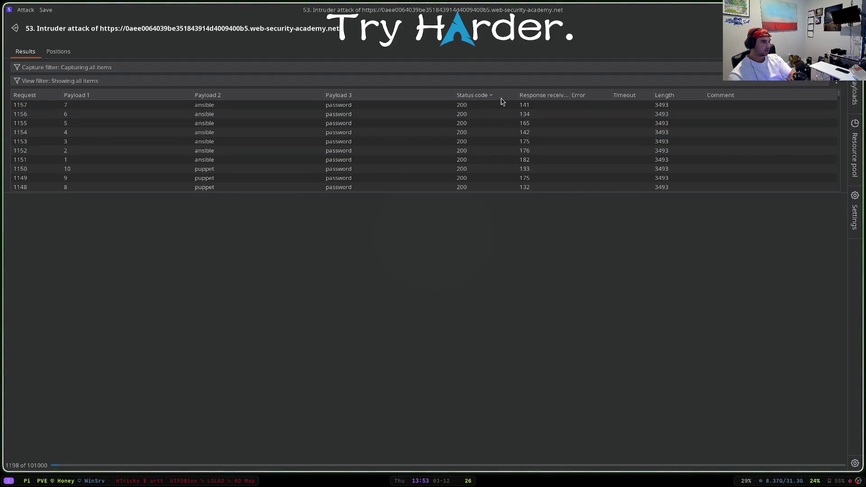
- Keep re-sorting the running results by status code and response length in both orders
{"action": "left_click", "coordinate": [665, 95]}
{"action": "left_click", "coordinate": [457, 94]}
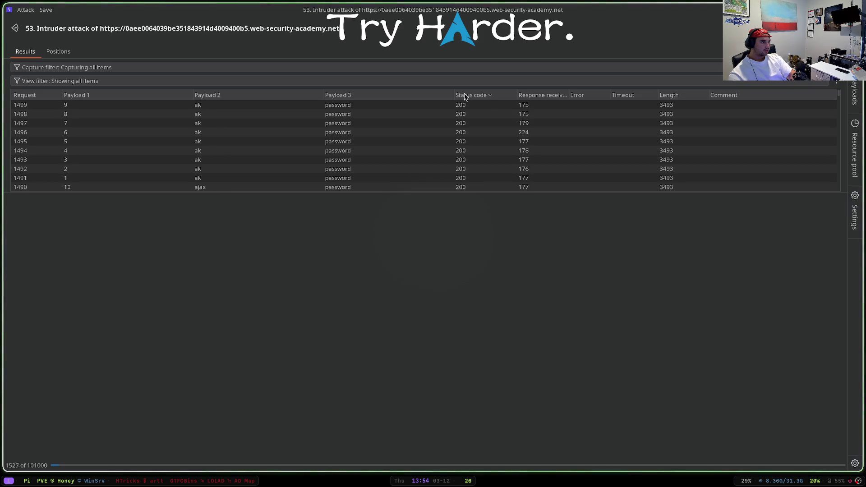
{"action": "left_click", "coordinate": [464, 96]}
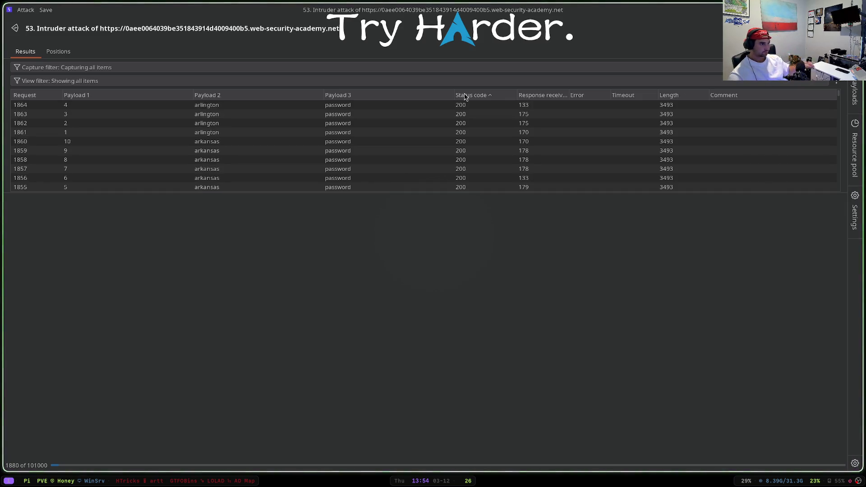
{"action": "left_click", "coordinate": [466, 96]}
{"action": "left_click", "coordinate": [680, 97]}
{"action": "left_click", "coordinate": [675, 99]}
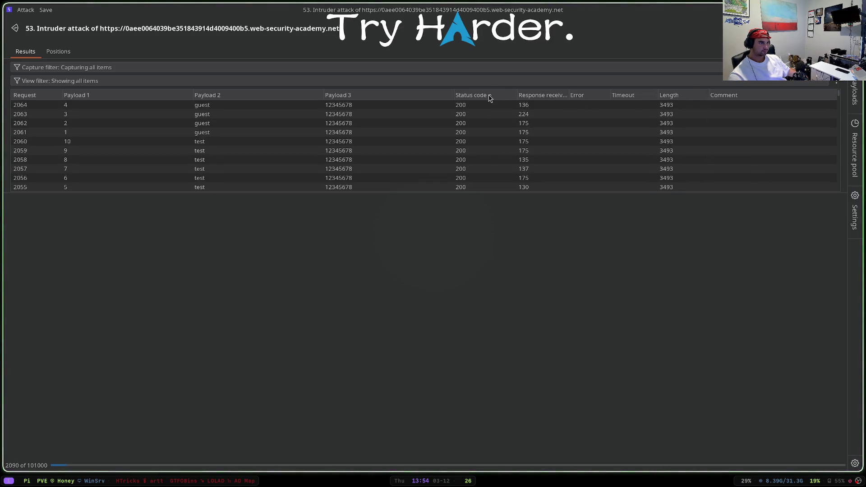
{"action": "left_click", "coordinate": [480, 96]}
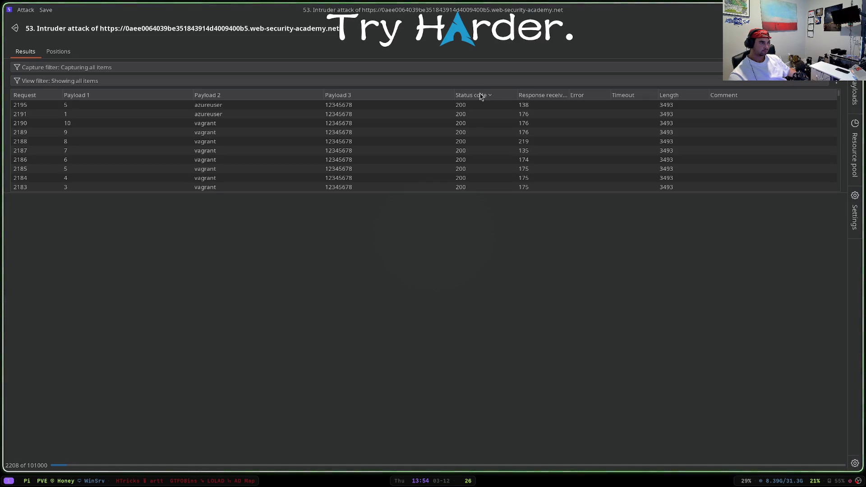
{"action": "left_click", "coordinate": [481, 96]}
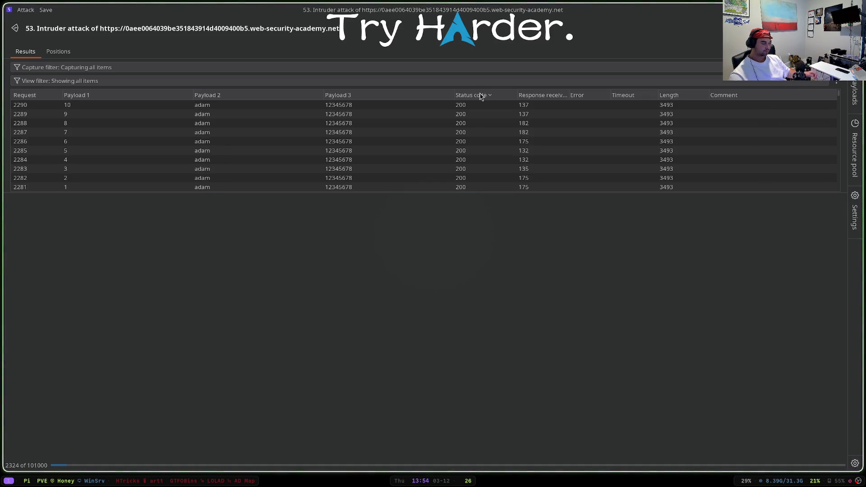
- Close attack 53's window and confirm stopping the attack
{"action": "key", "text": "super+shift+q"}
{"action": "left_click", "coordinate": [431, 261]}
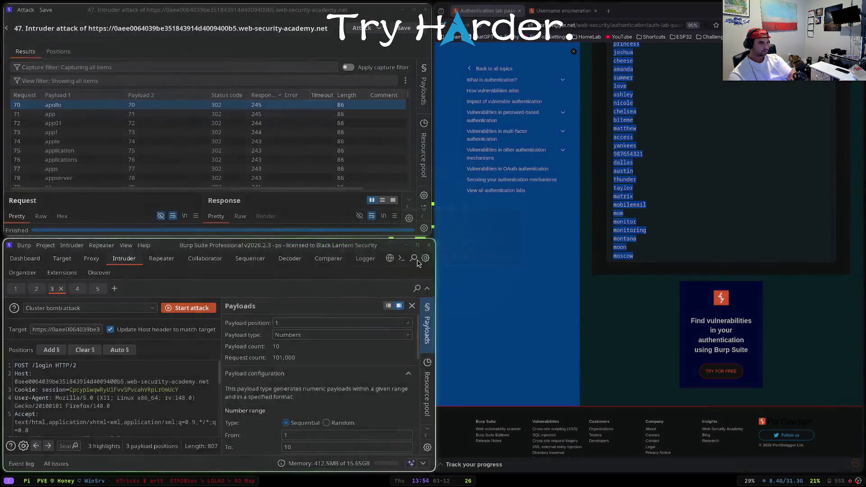